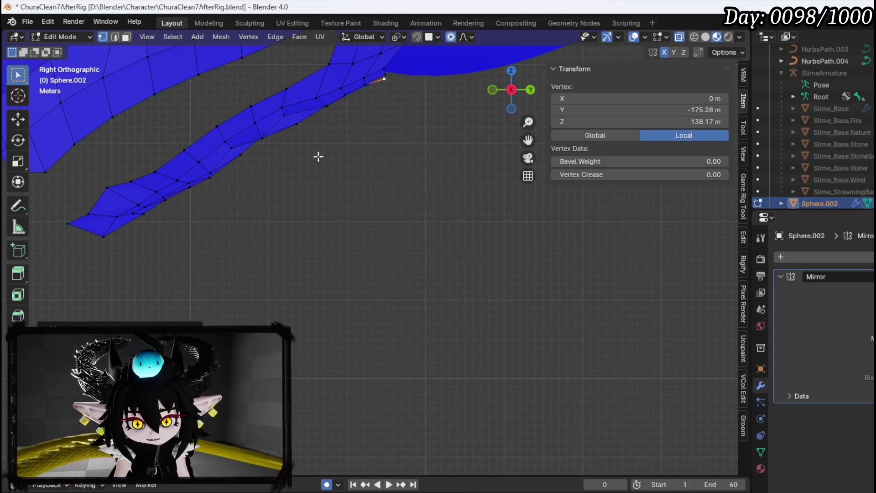
Step: Pull a lower head vertex down and right in four proportional moves to cover the red faces
mouse_move(274, 221)
left_mouse_down()
mouse_move(284, 162)
mouse_move(245, 187)
mouse_move(300, 196)
mouse_move(251, 174)
mouse_move(344, 251)
left_mouse_up()
left_click(285, 198)
key("g")
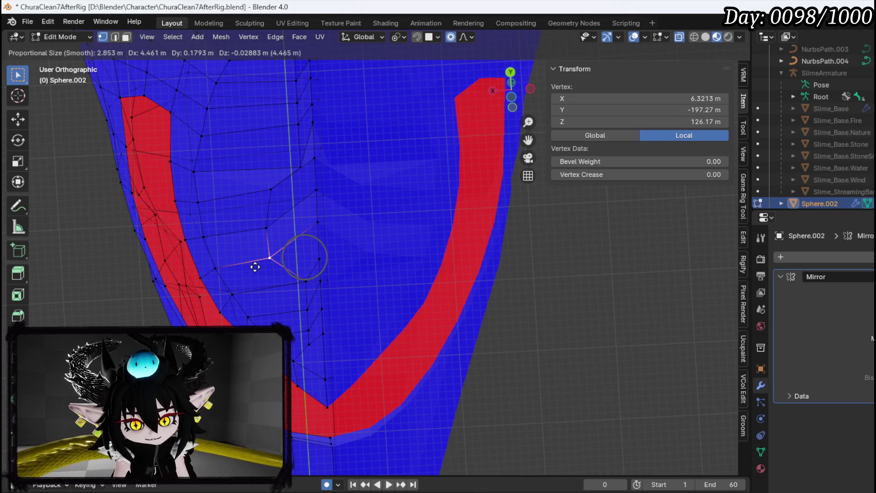
left_click(256, 265)
key("g")
left_click(273, 294)
key("g")
left_click(297, 339)
key("g")
left_click(302, 340)
scroll(291, 294, "up", 2)
scroll(291, 294, "up", 2)
Step: Reshape three upper head vertices, pulling them over the neck with smooth falloff
left_click(301, 271)
key("g")
left_click(275, 245)
left_click(298, 228)
key("g")
left_click(297, 206)
key("g")
left_click(290, 179)
key("g")
left_click(268, 206)
left_click(292, 163)
key("g")
left_click(283, 170)
Step: Adjust the vertex near the neck seam down, up and outward until it sits snugly
left_click(317, 165)
key("g")
left_click(320, 189)
key("g")
left_click(310, 194)
key("g")
left_click(313, 156)
key("g")
left_click(341, 169)
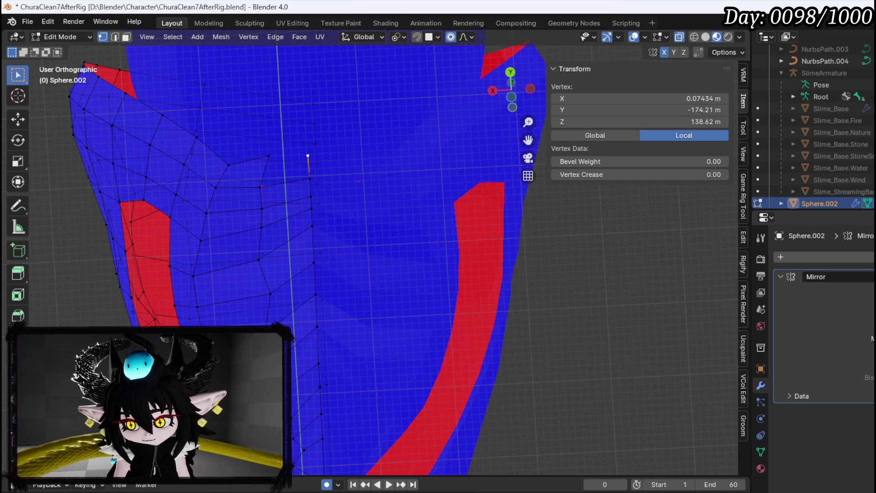
key("g")
Step: Switch to edge select, pick the edge near the seam, and view the whole head and neck
left_click(328, 248)
key("2")
left_click(289, 180)
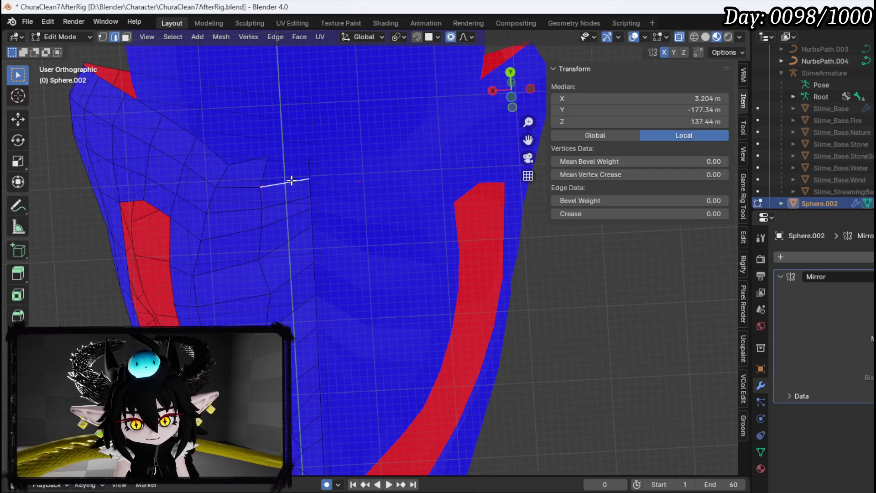
scroll(284, 247, "down", 5)
mouse_move(354, 290)
left_mouse_down()
mouse_move(344, 289)
mouse_move(455, 333)
mouse_move(493, 310)
mouse_move(348, 319)
mouse_move(343, 352)
mouse_move(379, 323)
left_mouse_up()
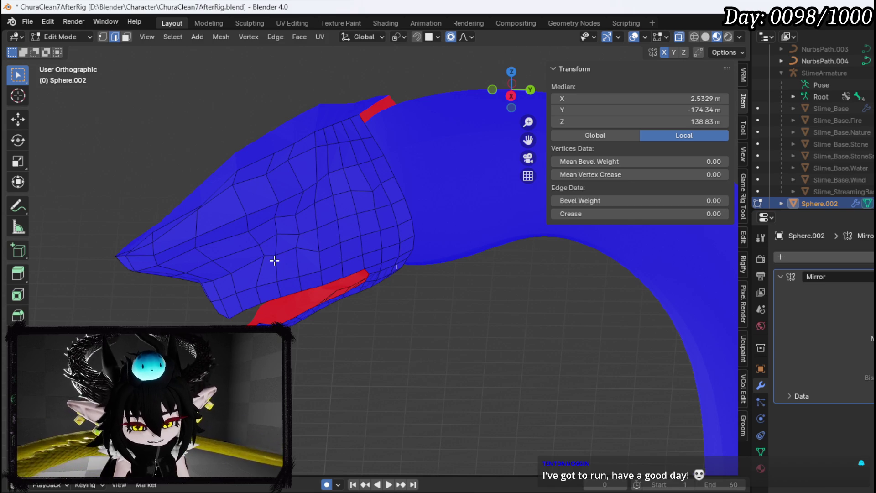
Step: In right side view, move a head vertex to reshape the top of the head
scroll(337, 173, "right", 10)
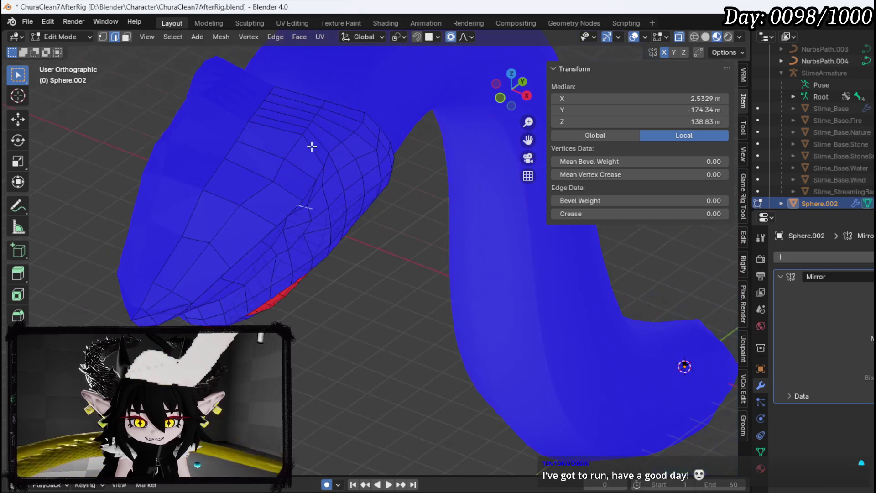
scroll(263, 125, "right", 15)
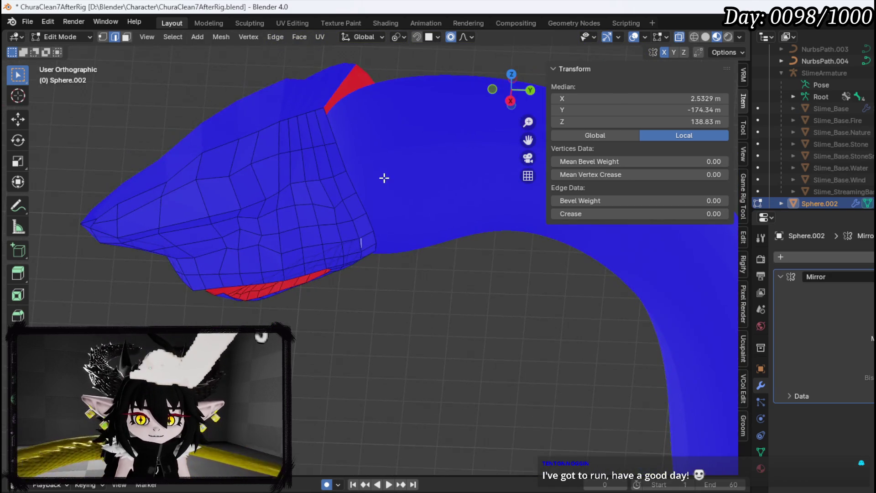
scroll(341, 193, "right", 10)
key("1")
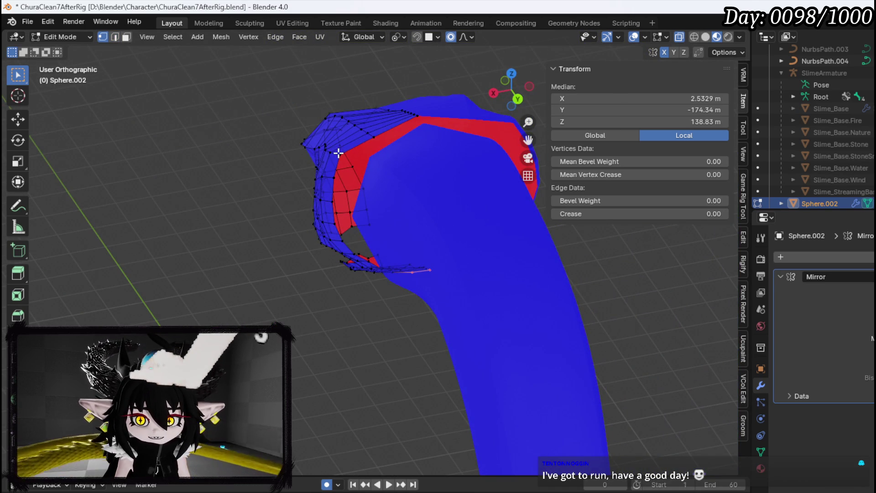
left_click(371, 165)
scroll(443, 155, "right", 5)
key("KP_1")
key("KP_3")
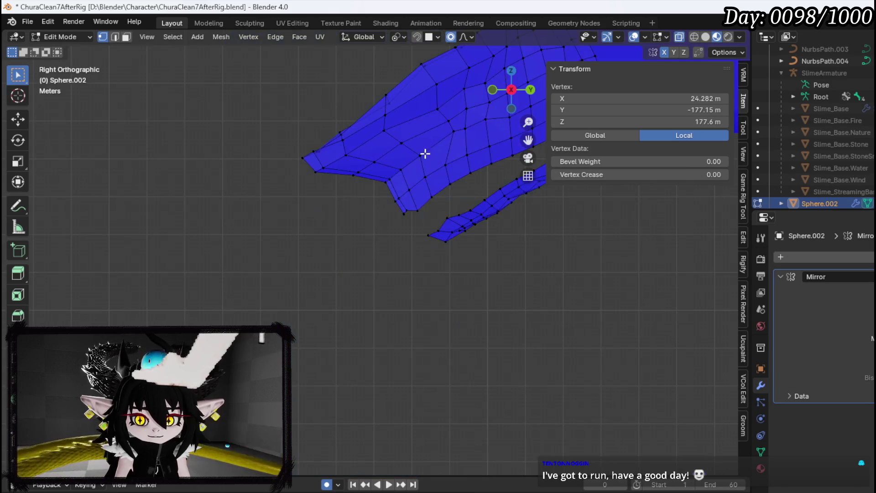
scroll(433, 116, "up", 5)
key("g")
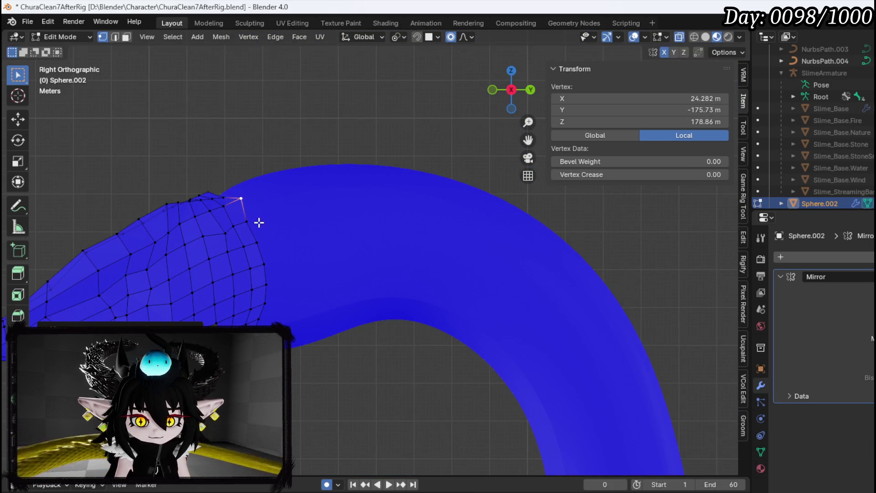
left_click(288, 203)
Step: Shift the back-of-head vertices up and left, and raise the top vertex up-right
left_click(231, 193)
key("g")
left_click(205, 196)
left_click(206, 196)
key("g")
left_click(190, 198)
left_click(205, 199)
key("g")
left_click(204, 197)
left_click(192, 200)
key("g")
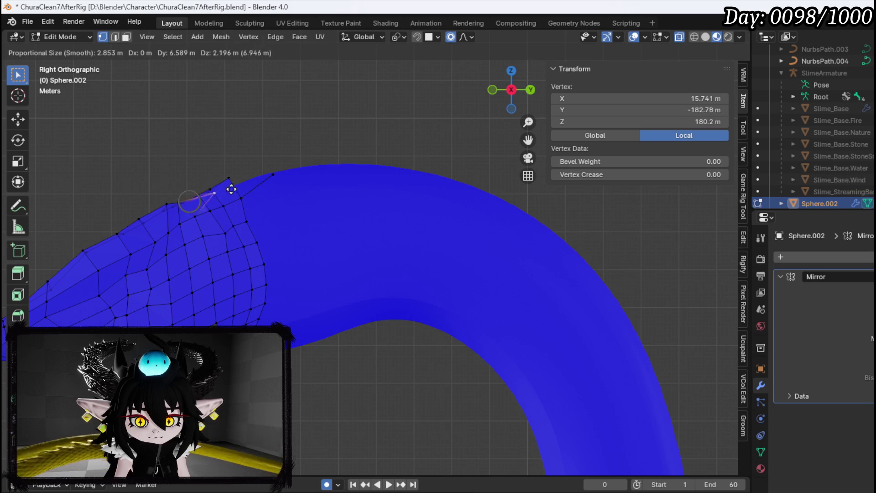
left_click(227, 181)
Step: Extrude a vertex upward from the top back of the head to form a spike
key("e")
left_click(299, 152)
key("alt+a")
key("2")
left_click(273, 168)
key("1")
Step: Shape the spike by moving its top edge, lower-left vertex and tip
mouse_move(270, 203)
left_mouse_down()
mouse_move(294, 253)
mouse_move(396, 252)
left_mouse_up()
key("g")
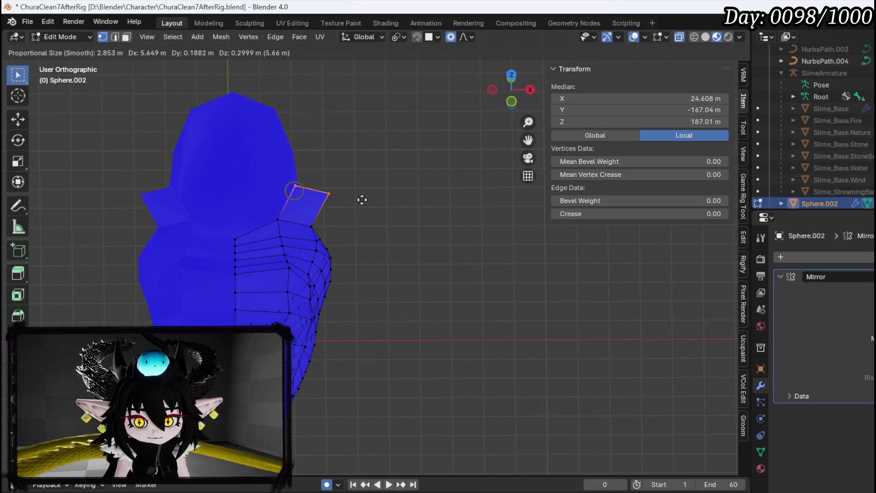
left_click(363, 198)
left_click(280, 220)
key("g")
left_click(295, 220)
left_click(295, 180)
key("g")
left_click(335, 190)
key("g")
left_click(329, 190)
Step: Raise the spike's tip edge higher in right side view
mouse_move(328, 190)
left_mouse_down()
mouse_move(270, 213)
mouse_move(260, 182)
mouse_move(309, 170)
left_mouse_up()
key("2")
left_click(366, 168)
key("KP_3")
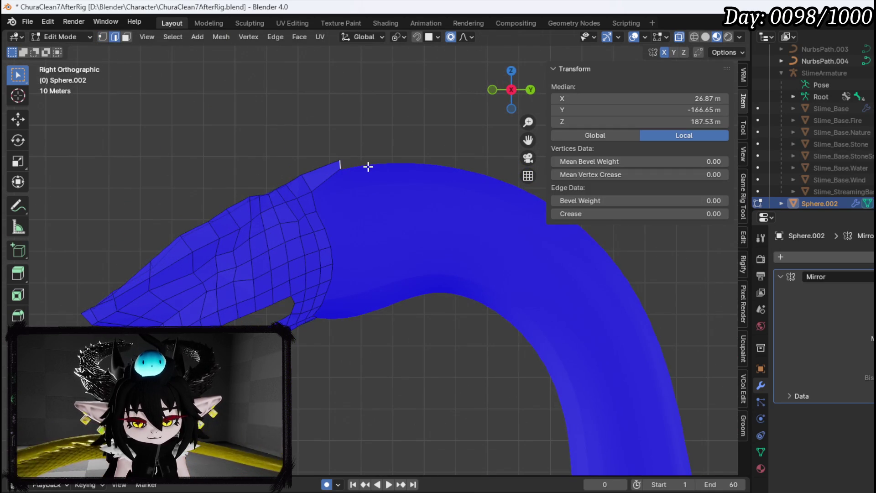
key("g")
left_click(363, 165)
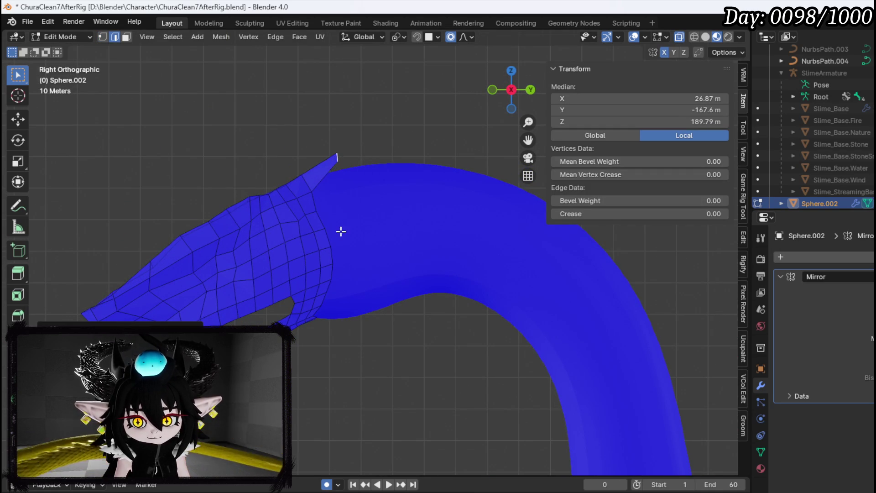
Step: Pull the lower jaw's tip vertex downward, then clear the selection
left_click_drag(354, 241, 322, 155)
scroll(292, 192, "down", 2)
scroll(235, 283, "up", 8)
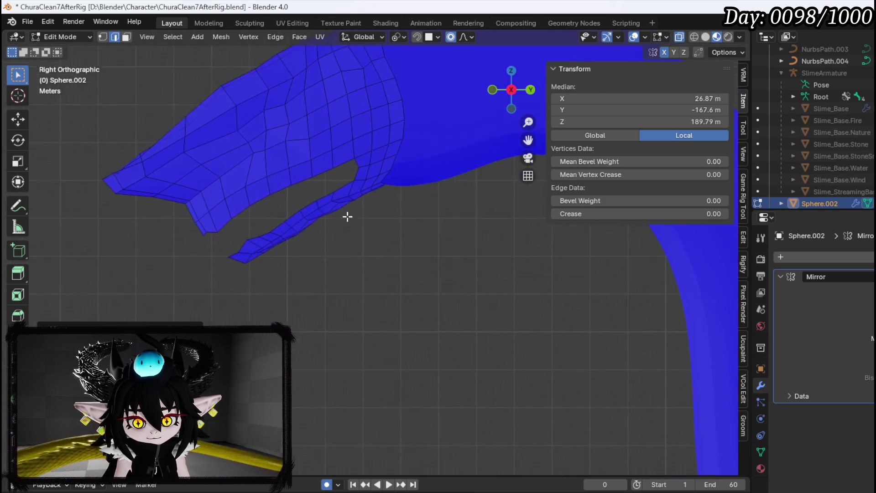
left_click_drag(164, 259, 286, 223)
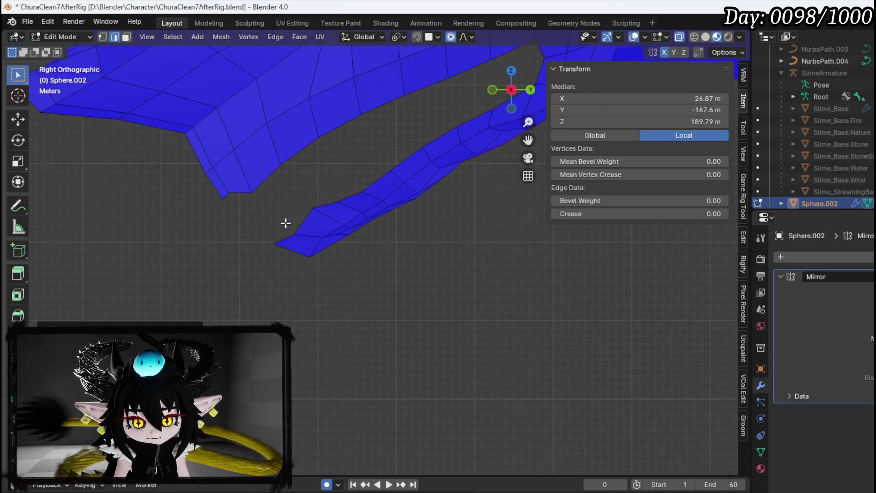
key("1")
left_click(223, 196)
key("g")
left_click(233, 239)
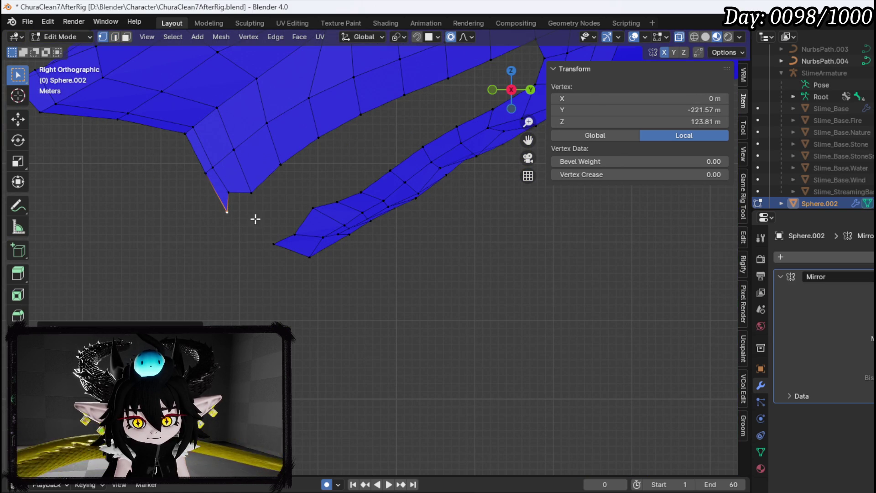
scroll(256, 250, "down", 3)
left_click(303, 303)
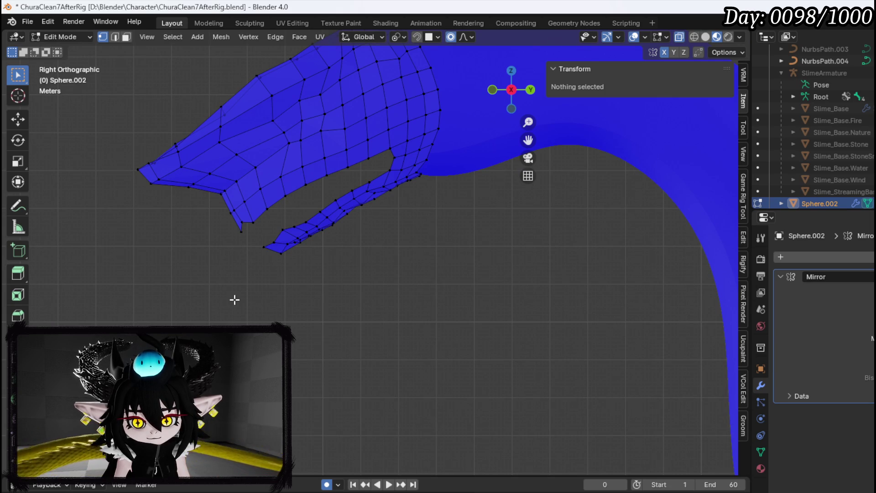
scroll(238, 299, "down", 3)
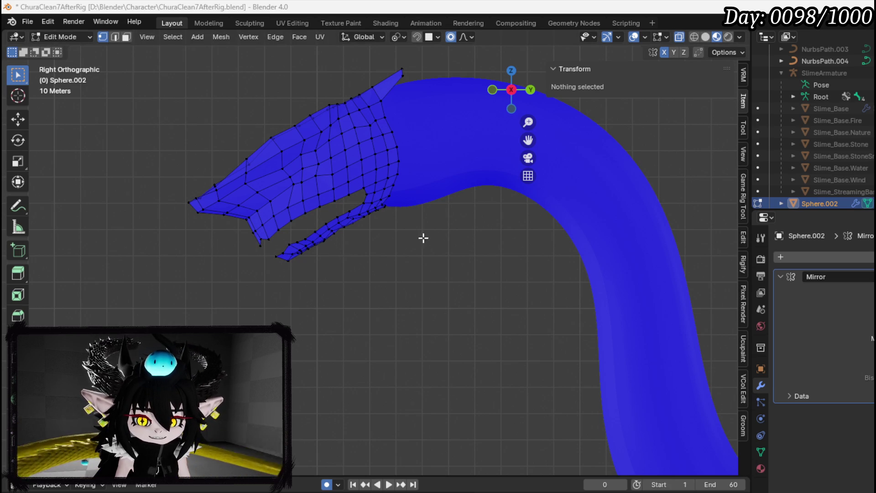
left_click(276, 260)
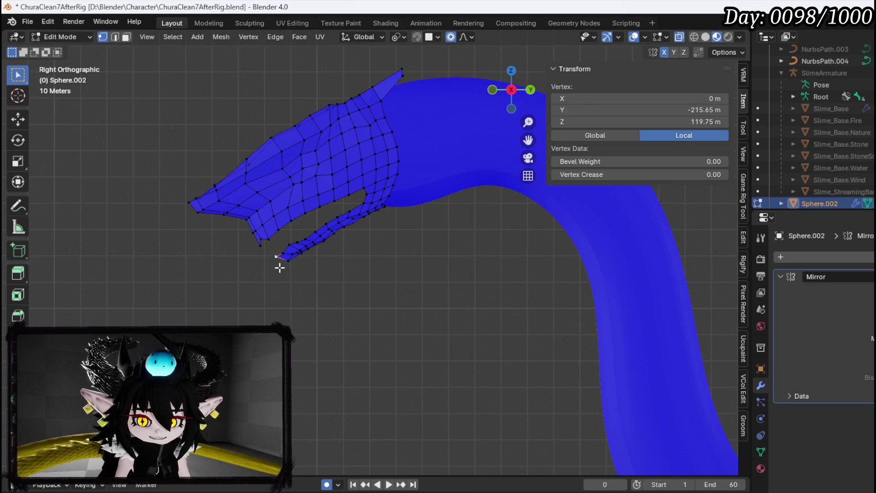
Step: Merge the lower jaw's tip vertex with its neighbouring vertex
key("ctrl+l")
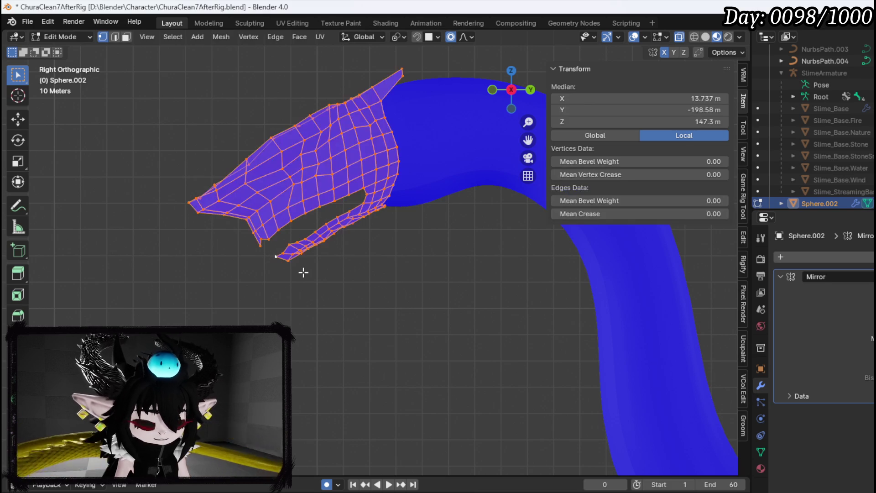
left_click(269, 265)
left_click(276, 257)
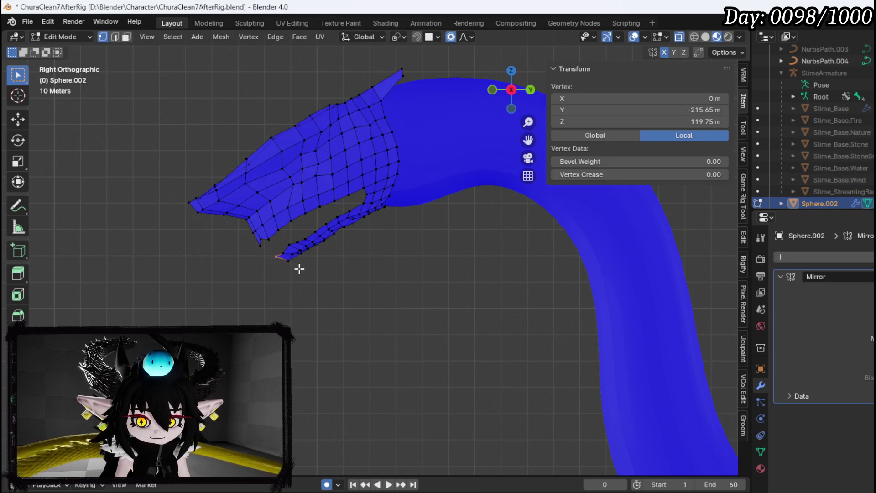
left_click(292, 254, "shift")
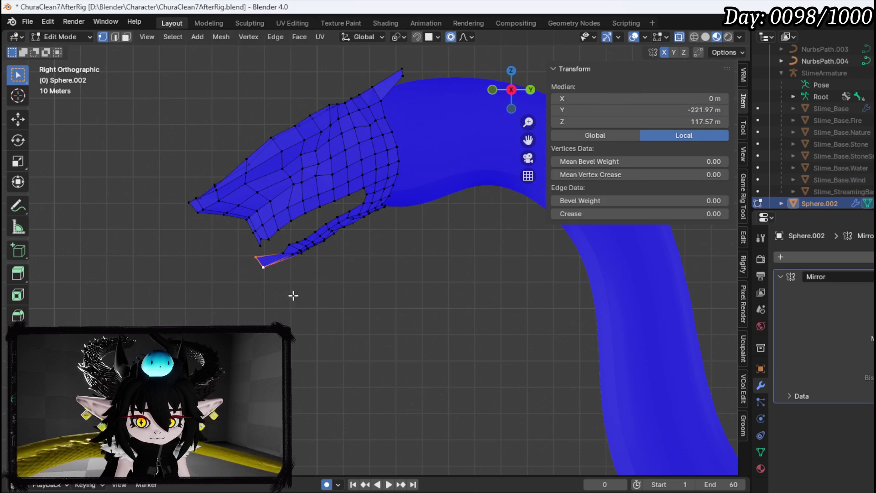
key("m")
left_click(300, 267)
Step: Move the jaw-tip vertex down onto the centerline and smooth a neighbouring jaw vertex
mouse_move(298, 258)
left_mouse_down()
mouse_move(284, 239)
mouse_move(307, 268)
left_mouse_up()
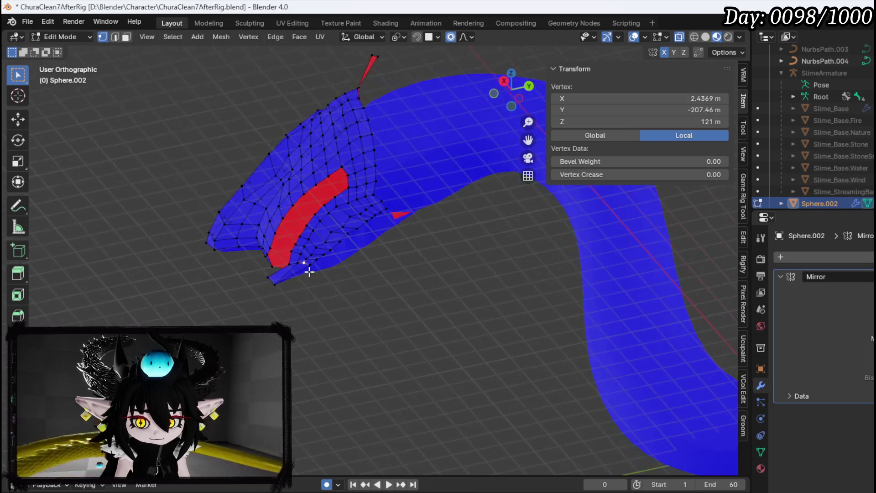
key("g")
left_click(322, 293)
left_click(322, 259)
key("g")
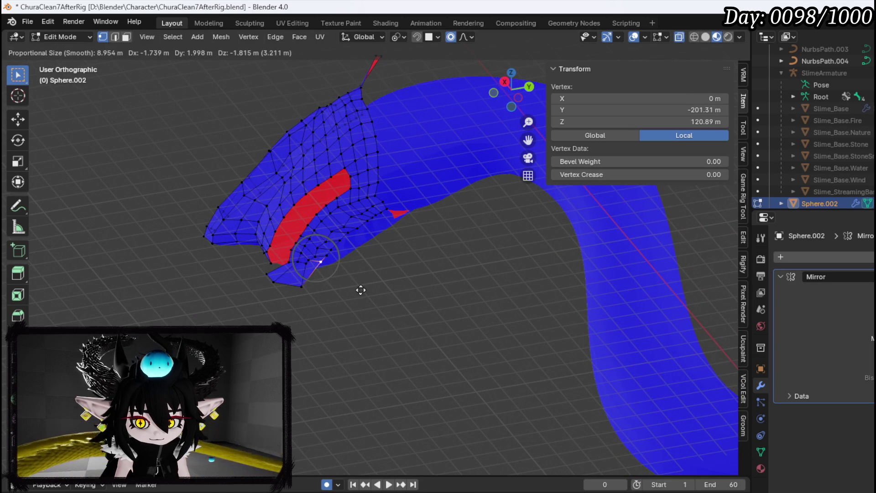
left_click(355, 292)
Step: Try repositioning the chin vertex from below, undoing and cancelling the unwanted moves
left_click(342, 249)
left_click_drag(344, 256, 423, 292)
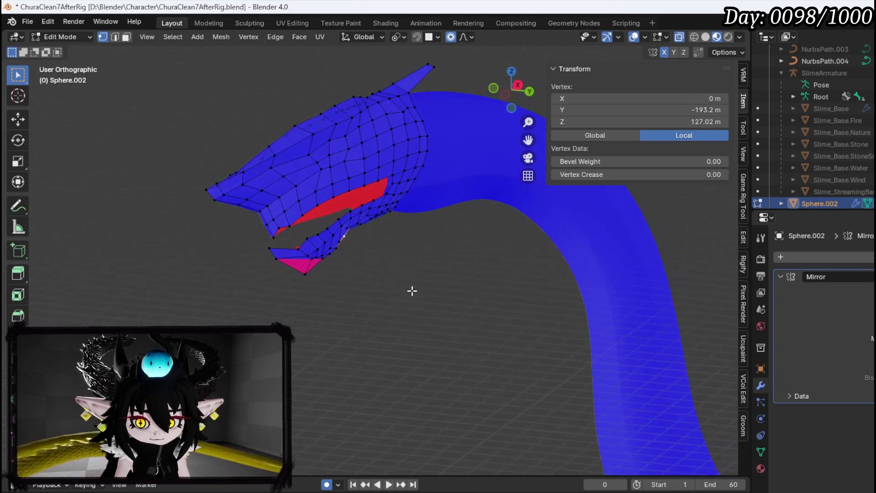
left_click(321, 262)
left_click_drag(327, 261, 414, 270)
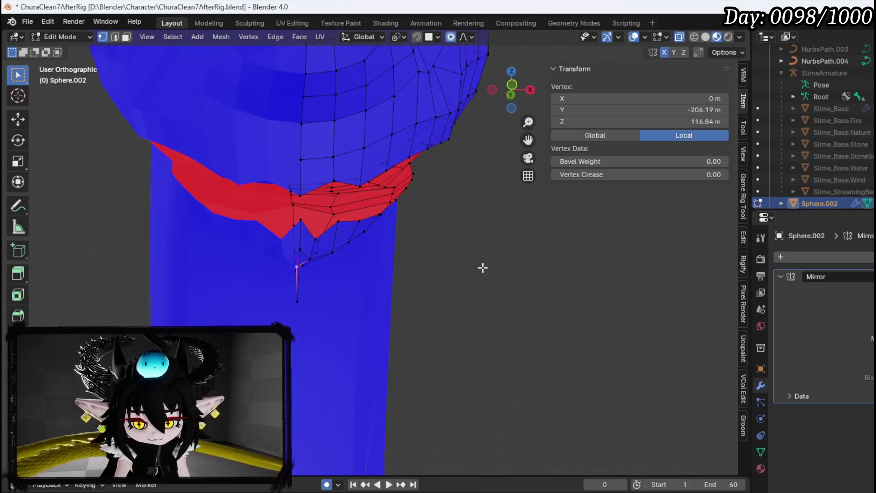
left_click_drag(479, 300, 352, 291)
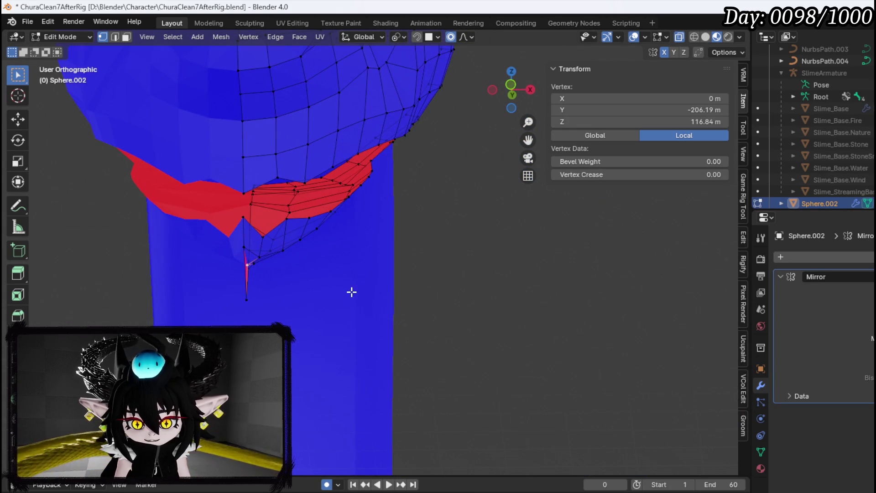
key("g")
left_click(378, 294)
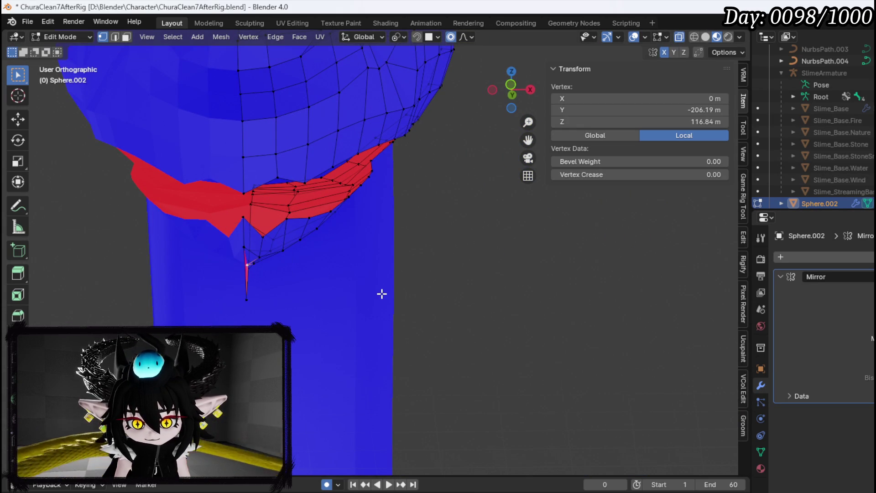
key("ctrl+z")
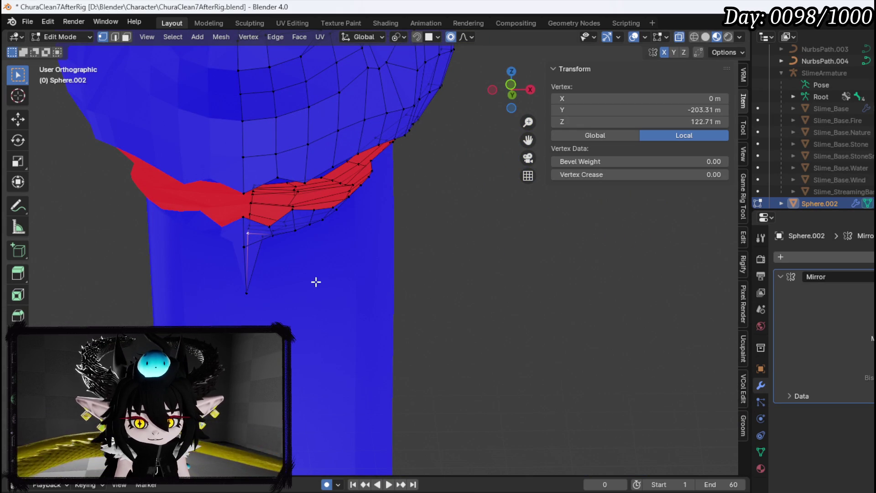
key("g")
right_click(378, 289)
left_click_drag(378, 289, 286, 259)
Step: Pull the chin vertex down and sideways into its new position, then view the whole head
key("g")
left_click(164, 234)
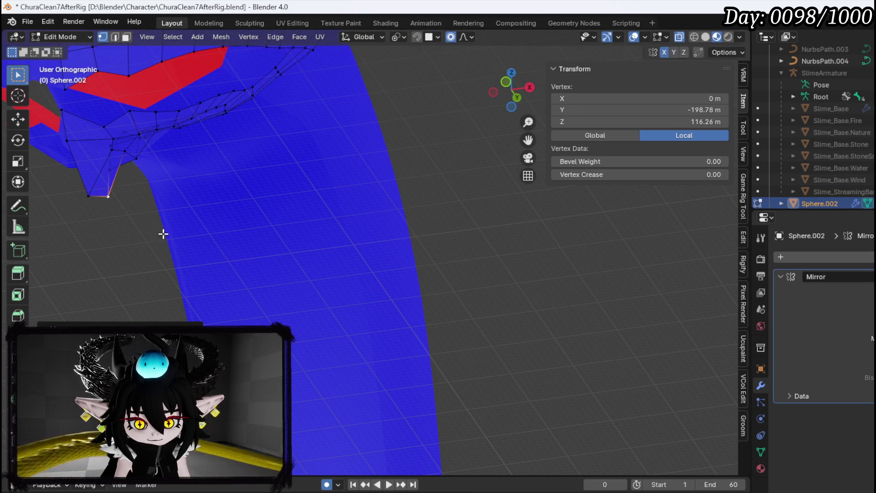
key("g")
left_click(186, 166)
mouse_move(185, 166)
left_mouse_down()
mouse_move(157, 149)
mouse_move(145, 158)
left_mouse_up()
scroll(146, 159, "down", 5)
mouse_move(284, 211)
left_mouse_down()
mouse_move(242, 172)
mouse_move(169, 210)
mouse_move(206, 219)
left_mouse_up()
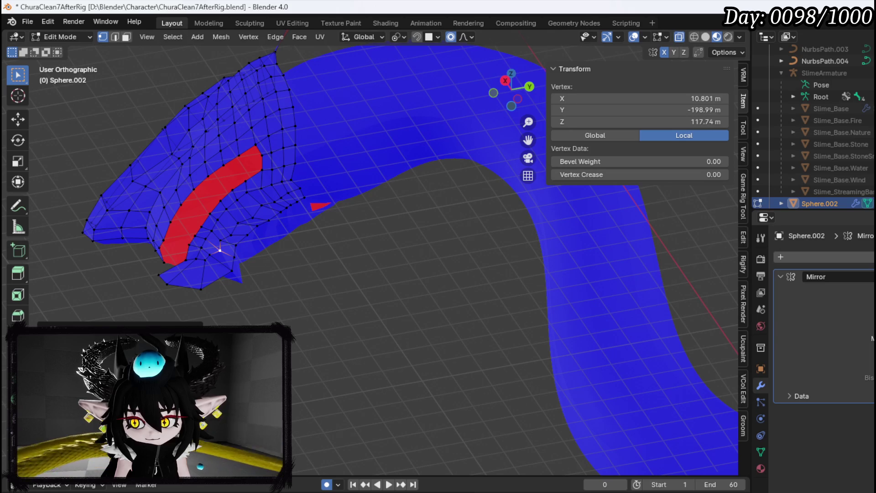
Step: Pick a chin vertex and pull it up and to the right with proportional falloff
left_click(235, 241)
mouse_move(236, 242)
left_mouse_down()
mouse_move(267, 262)
mouse_move(276, 248)
mouse_move(274, 260)
mouse_move(206, 261)
mouse_move(297, 294)
left_mouse_up()
left_click(226, 261)
left_click_drag(226, 262, 253, 288)
key("g")
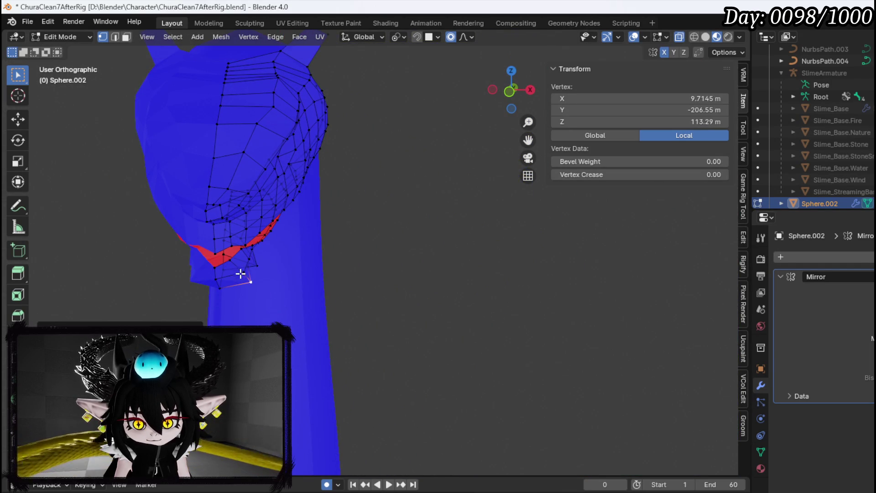
left_click(239, 267)
key("g")
left_click(250, 252)
Step: Reposition a vertex on the side of the jaw with proportional falloff
left_click(251, 262)
mouse_move(250, 261)
left_mouse_down()
mouse_move(182, 251)
mouse_move(207, 248)
left_mouse_up()
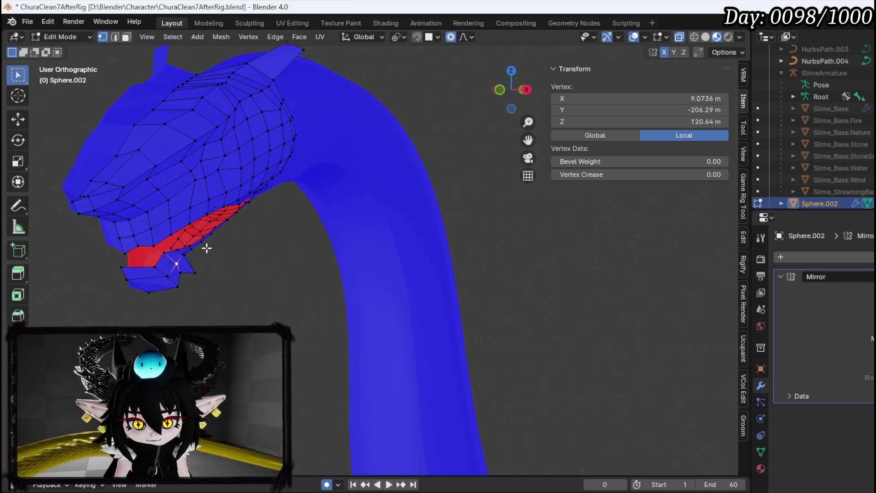
key("g")
right_click(179, 265)
key("g")
left_click(176, 254)
mouse_move(176, 254)
left_mouse_down()
mouse_move(172, 274)
mouse_move(111, 278)
mouse_move(168, 257)
mouse_move(149, 260)
left_mouse_up()
mouse_move(207, 246)
left_mouse_down()
mouse_move(231, 284)
mouse_move(264, 275)
mouse_move(272, 267)
mouse_move(266, 227)
mouse_move(250, 211)
left_mouse_up()
key("g")
left_click(297, 294)
Step: Shift the mouth-corner vertex twice and raise the back-of-jaw vertex toward the neck
left_click(249, 214)
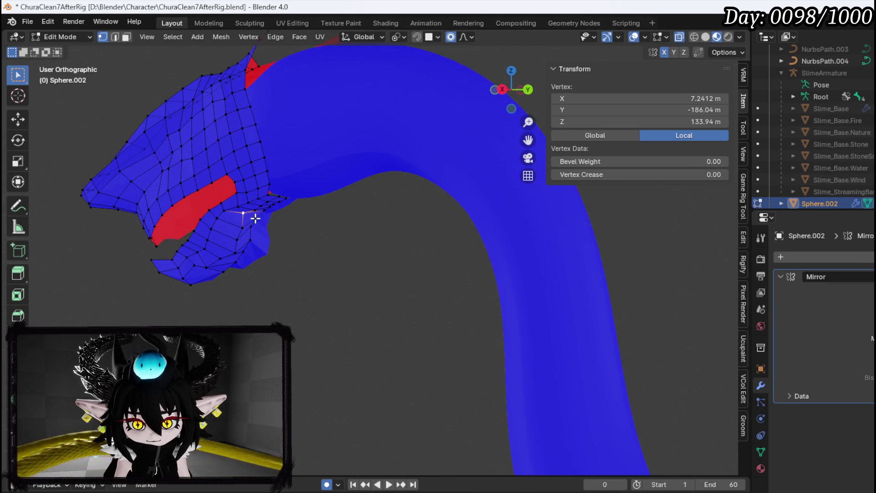
key("g")
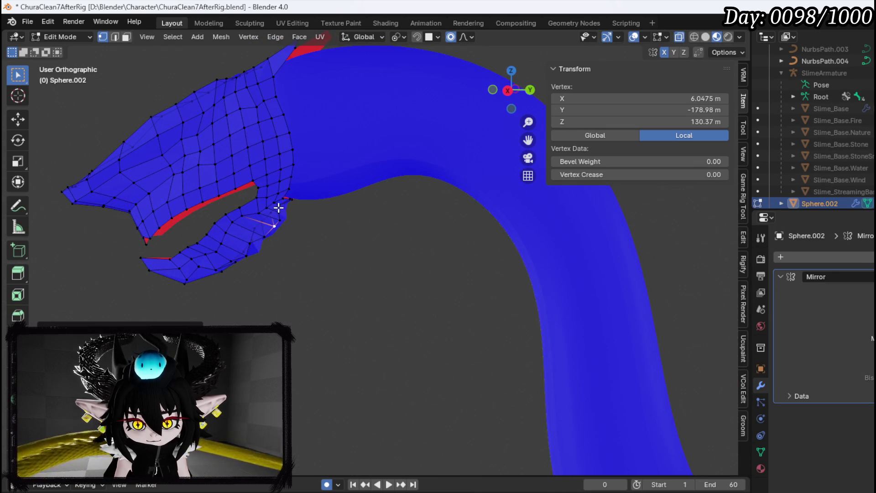
left_click(331, 223)
key("g")
left_click(340, 202)
left_click(273, 197)
key("g")
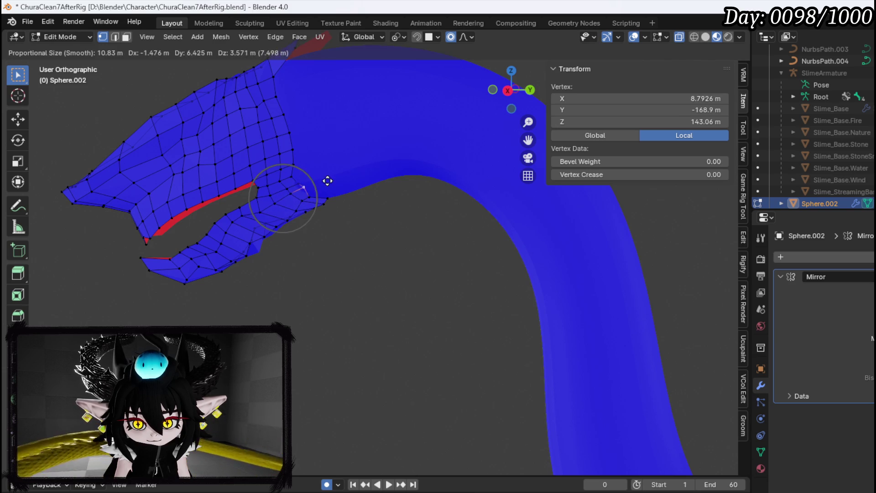
right_click(327, 179)
left_click(280, 169)
key("g")
left_click(318, 140)
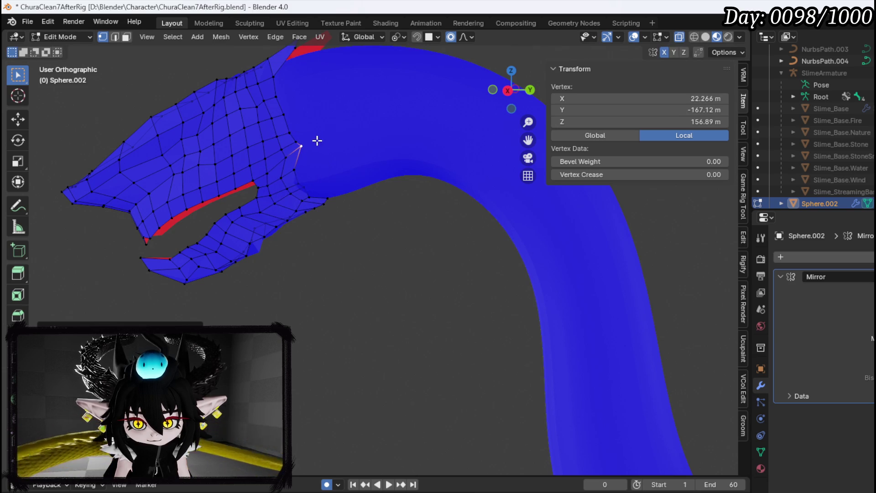
Step: Push a lower-jaw vertex outward to the right
left_click(303, 186)
key("g")
left_click(344, 180)
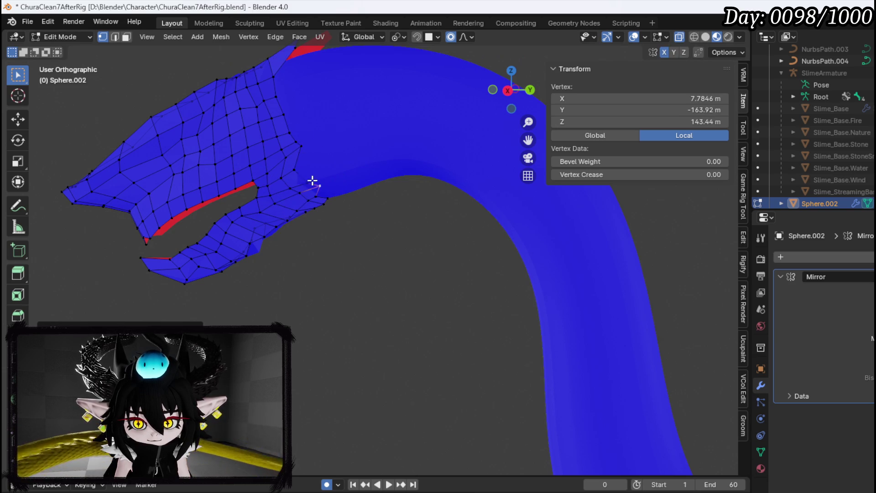
key("g")
left_click(382, 223)
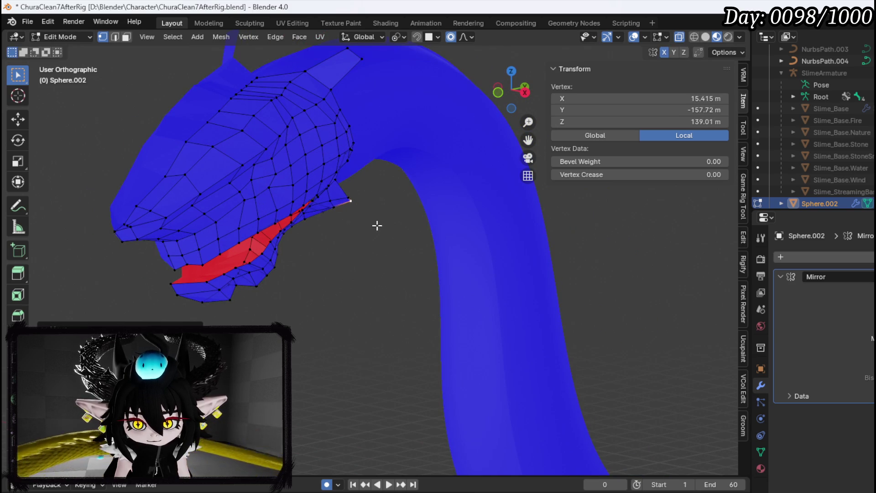
Step: Lower that jaw vertex down and to the left in several moves
key("g")
left_click(307, 249)
key("g")
left_click(314, 267)
key("g")
left_click(259, 289)
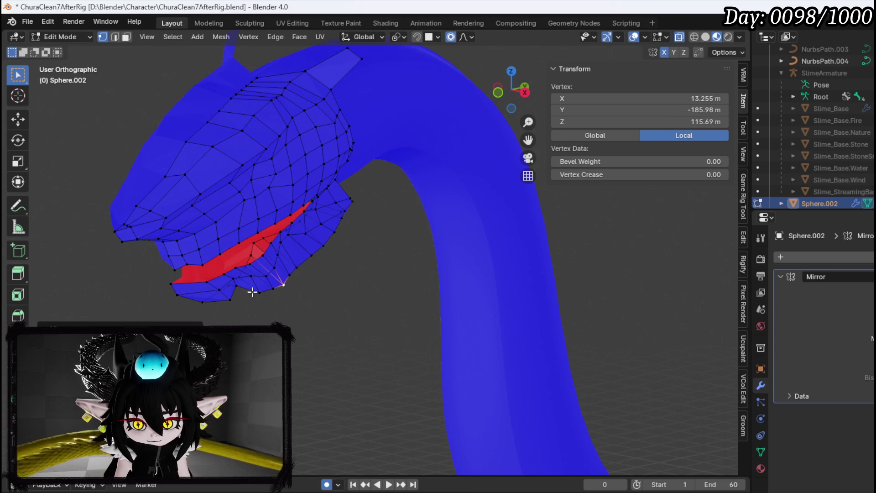
key("g")
left_click(250, 300)
Step: Widen the jaw and reshape the cheek around the mouth
mouse_move(251, 300)
left_mouse_down()
mouse_move(335, 251)
mouse_move(329, 272)
mouse_move(290, 266)
left_mouse_up()
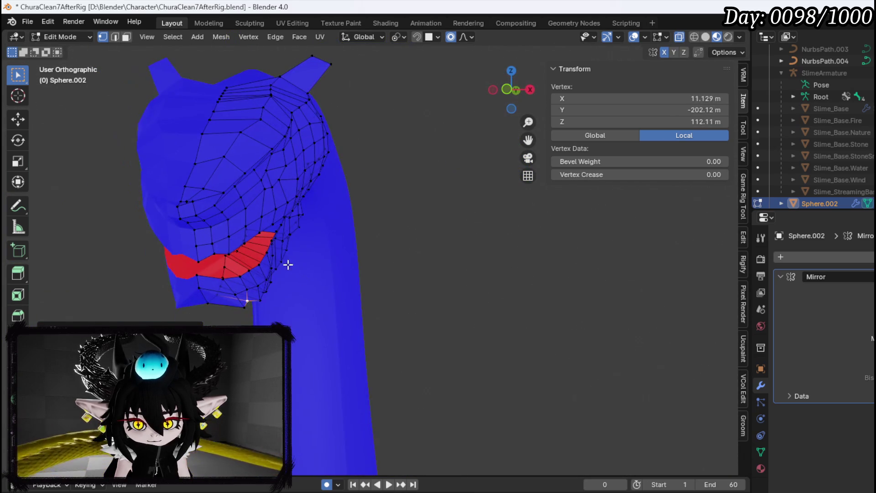
key("g")
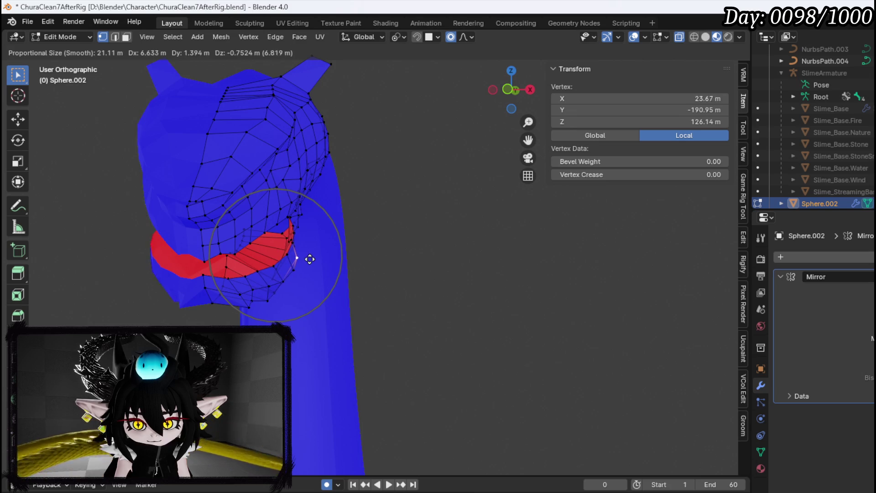
left_click(293, 254)
key("g")
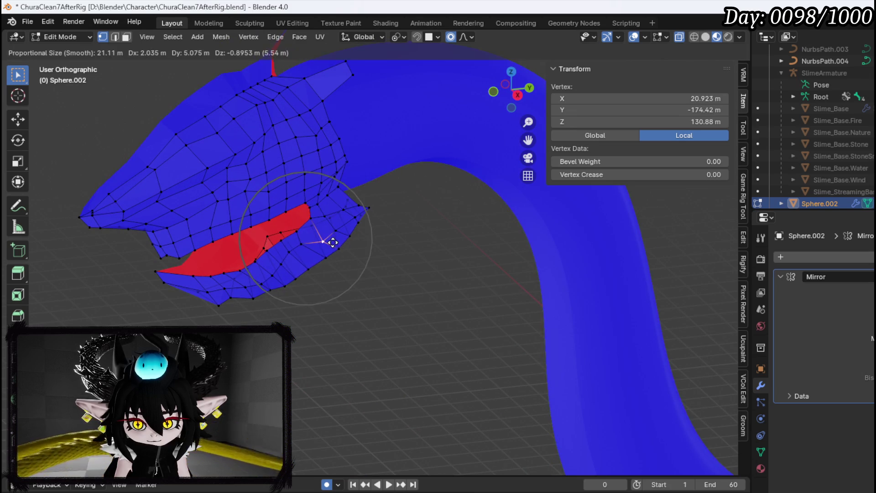
left_click(339, 242)
Step: Pick a rear cheek vertex and drag it step by step toward the neck
mouse_move(377, 187)
left_mouse_down()
mouse_move(270, 243)
mouse_move(298, 288)
left_mouse_up()
key("KP_8")
left_click(303, 309)
left_click(329, 284)
key("g")
left_click(336, 327)
key("g")
left_click(354, 303)
key("g")
left_click(386, 260)
key("g")
left_click(412, 245)
Step: Fine-tune the back-of-head vertex so the cheek covers the red inner strip
key("g")
left_click(408, 207)
key("g")
left_click(415, 219)
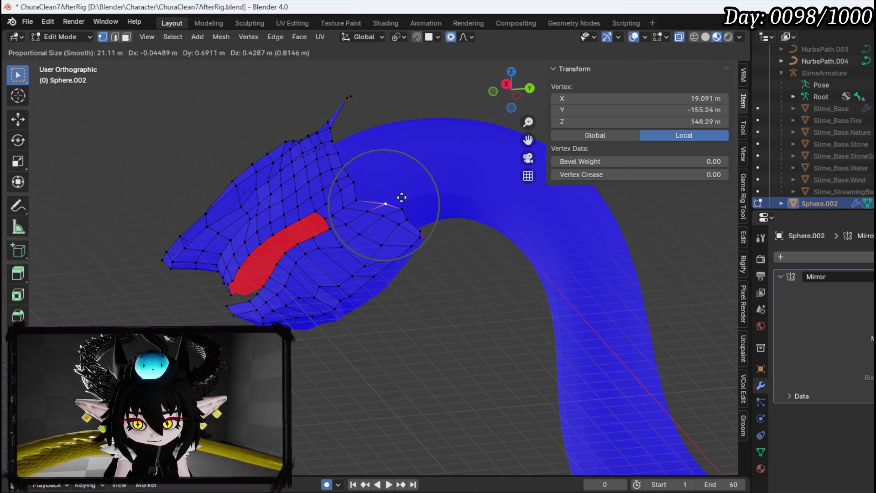
key("g")
left_click(398, 189)
key("g")
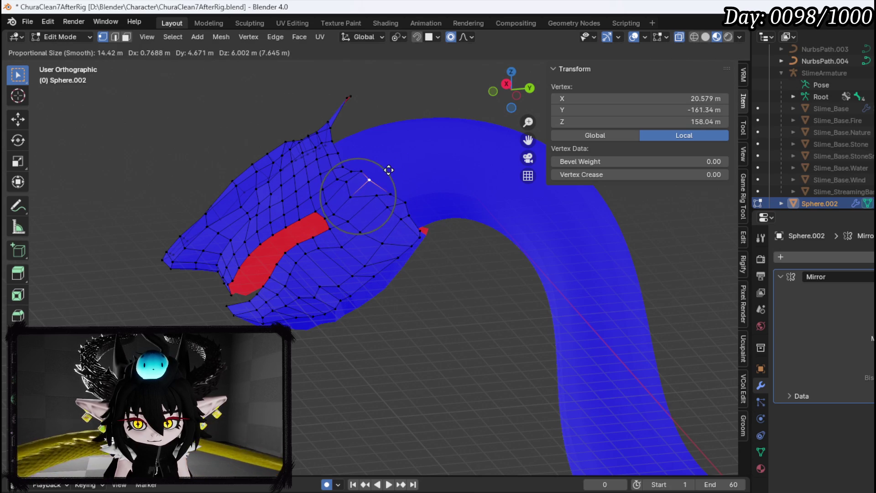
left_click(340, 197)
key("g")
left_click(342, 216)
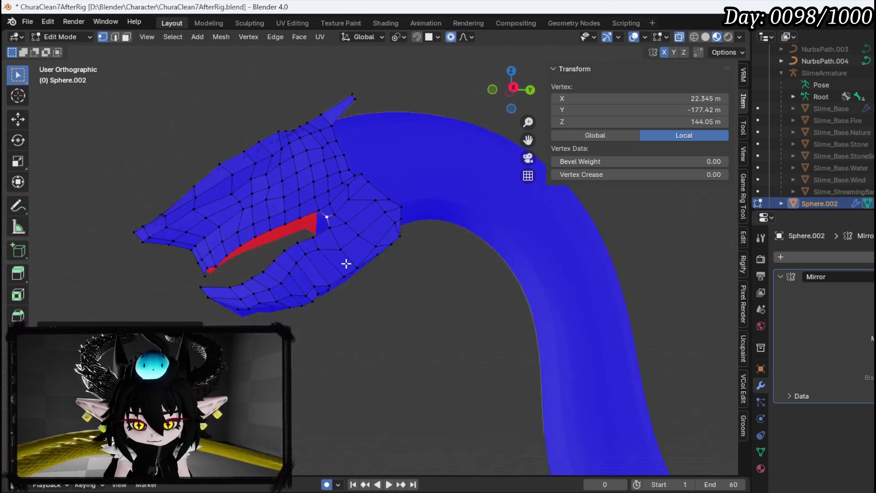
mouse_move(443, 264)
left_mouse_down()
mouse_move(499, 227)
mouse_move(307, 259)
mouse_move(256, 253)
mouse_move(272, 281)
mouse_move(229, 254)
left_mouse_up()
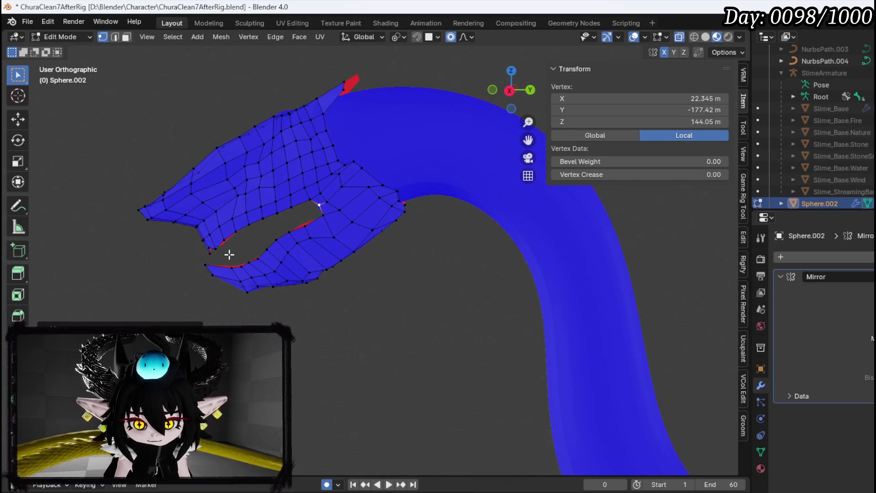
Step: Fill the mouth opening's edge loop with a face
scroll(256, 242, "up", 5)
left_click(341, 257, "alt")
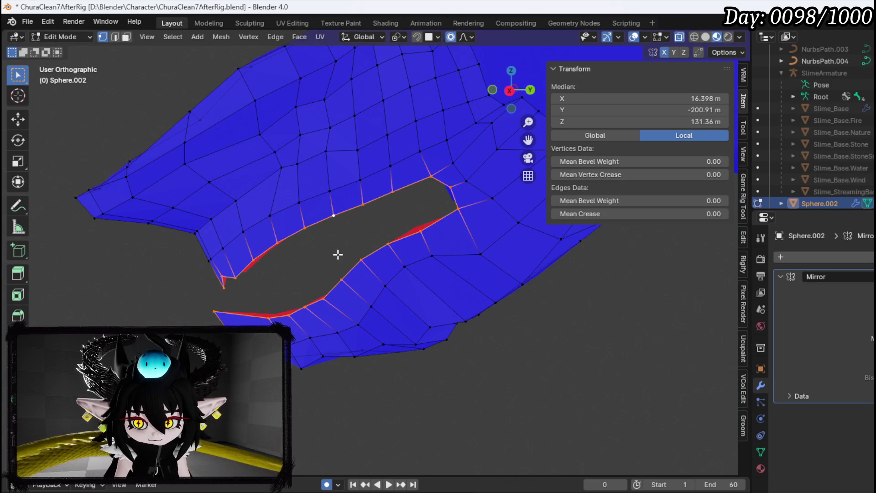
key("f")
mouse_move(272, 218)
left_mouse_down()
mouse_move(206, 211)
mouse_move(316, 230)
mouse_move(286, 219)
left_mouse_up()
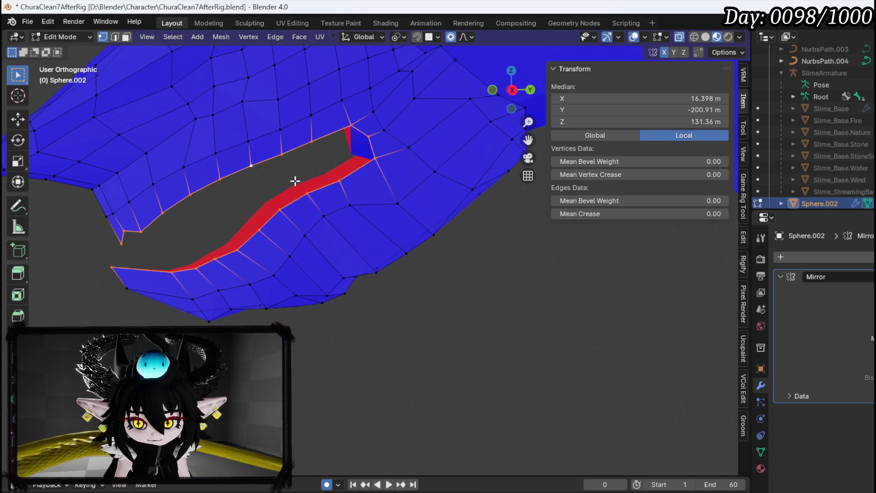
left_click_drag(295, 181, 307, 201)
Step: Select the face loop along the upper mouth edge and move it
key("3")
left_click_drag(259, 225, 221, 234)
key("alt+a")
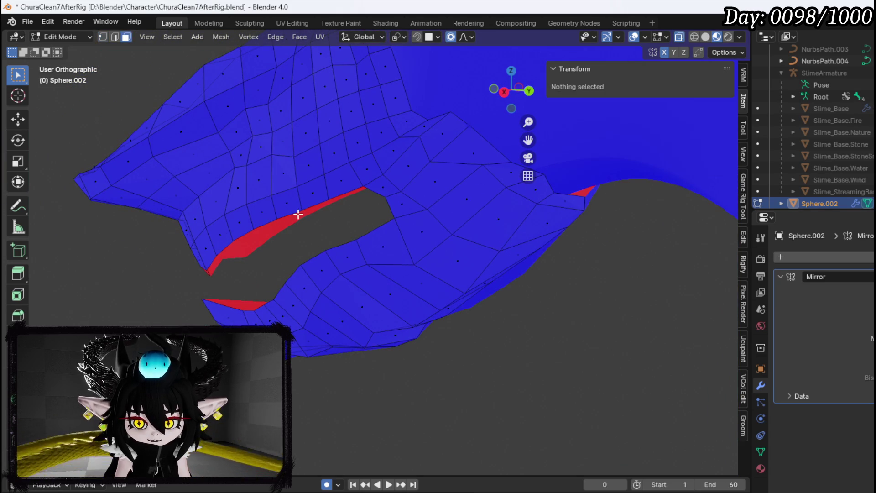
left_click(324, 186, "alt")
left_click_drag(336, 217, 386, 220)
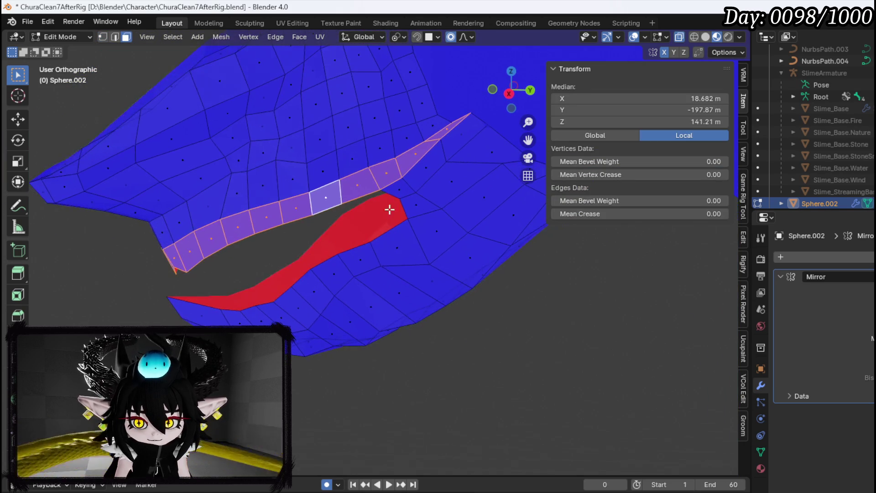
mouse_move(320, 259)
left_mouse_down()
mouse_move(382, 210)
mouse_move(454, 215)
mouse_move(415, 240)
left_mouse_up()
key("g")
left_click(451, 248)
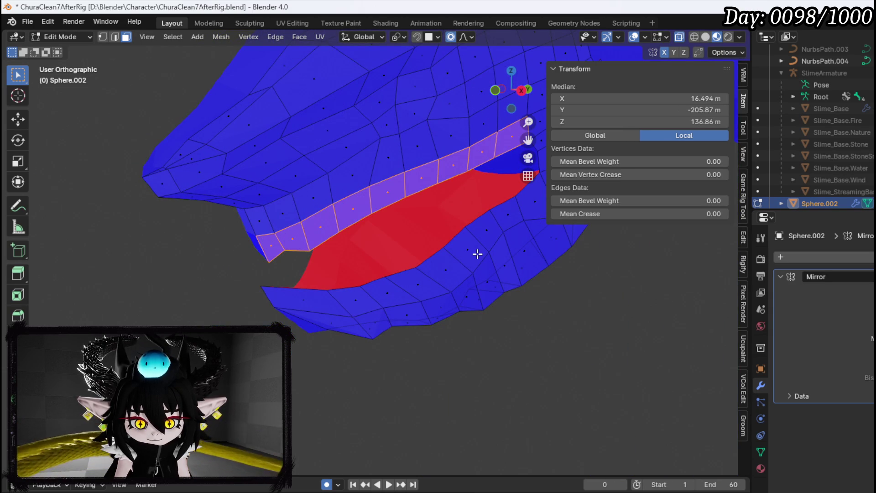
Step: Scale the upper-lip face loop down
scroll(478, 254, "down", 2)
mouse_move(478, 254)
left_mouse_down()
mouse_move(448, 260)
mouse_move(483, 260)
left_mouse_up()
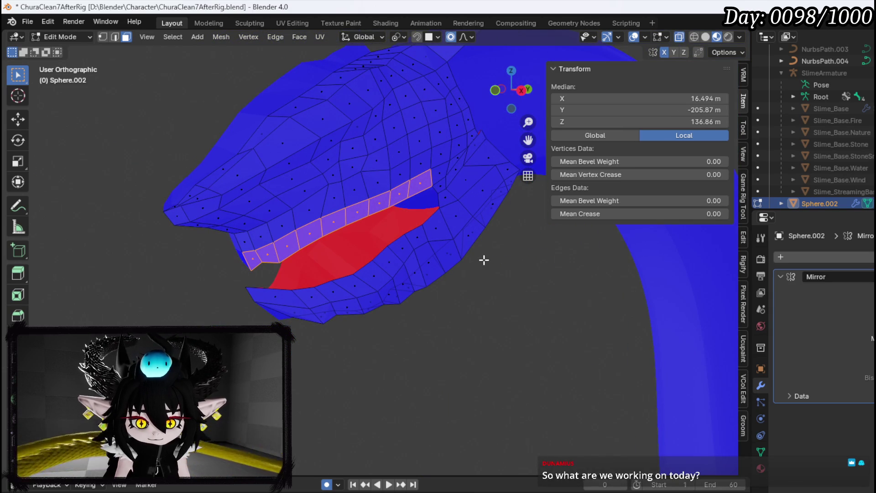
key("s")
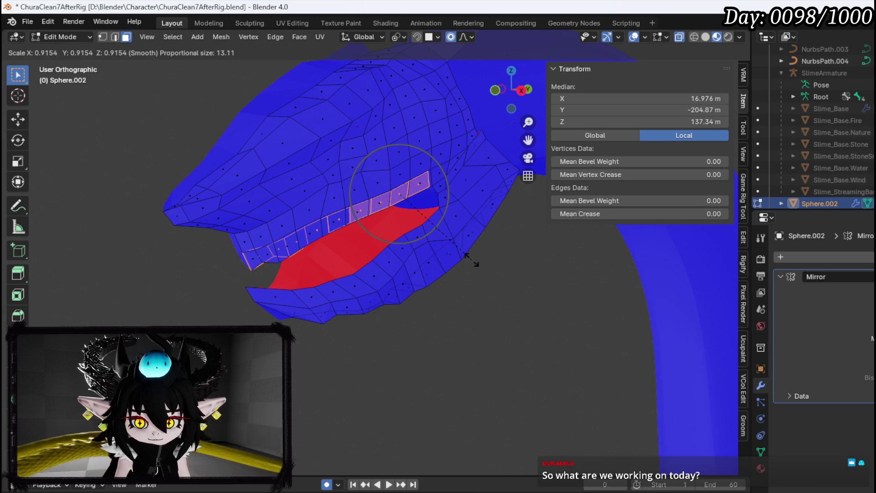
left_click(475, 261)
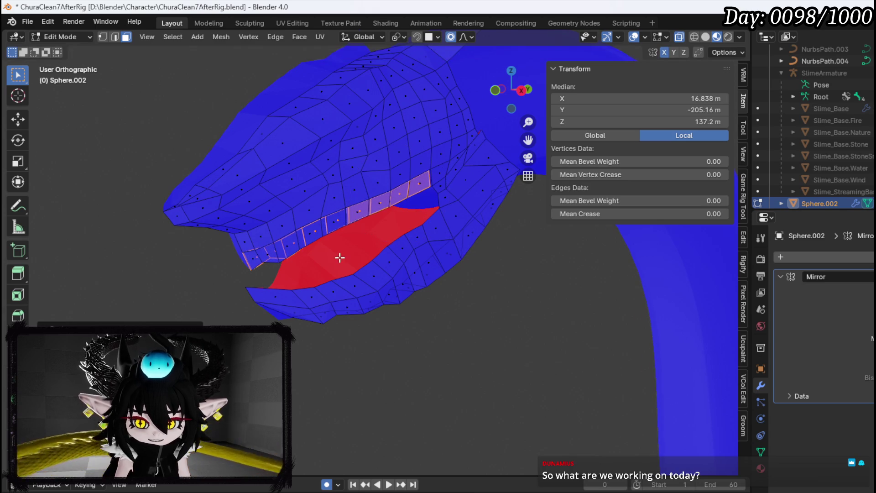
Step: From the front view, lower the selected faces along the Z axis
key("KP_1")
scroll(425, 253, "right", 3)
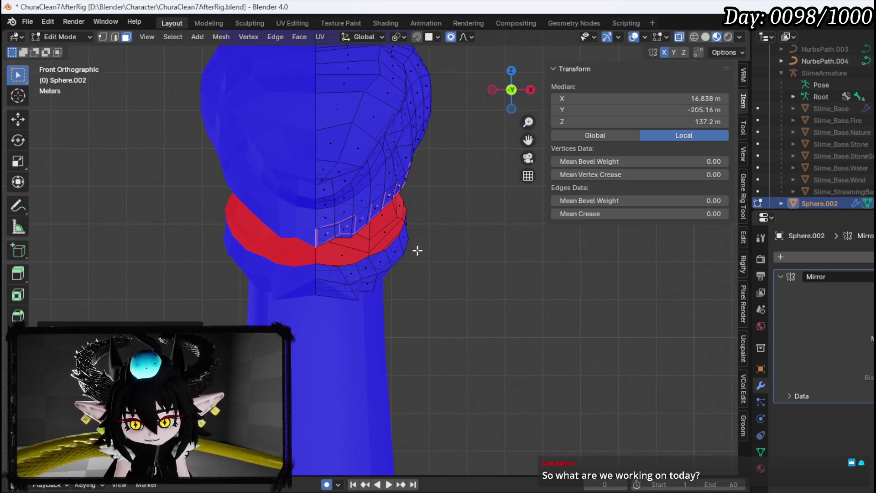
key("g")
key("z")
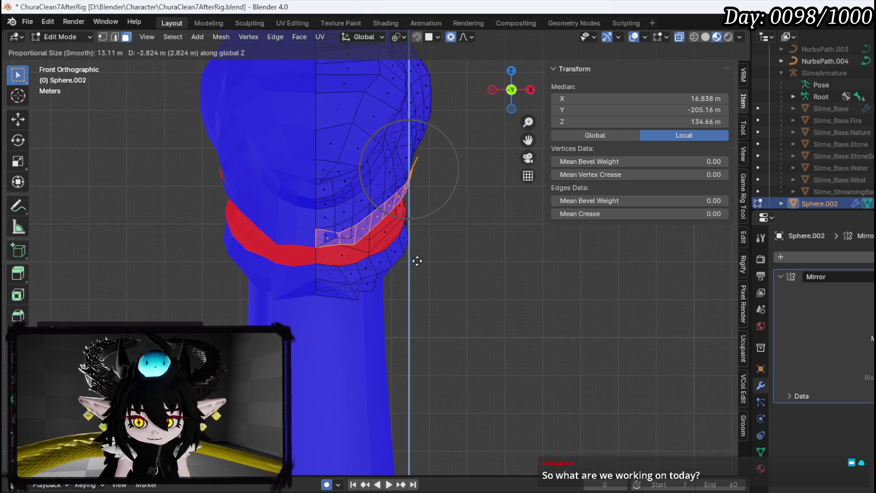
left_click(418, 261)
Step: Shift the lip vertices, then the neck vertices, with proportional falloff
key("KP_3")
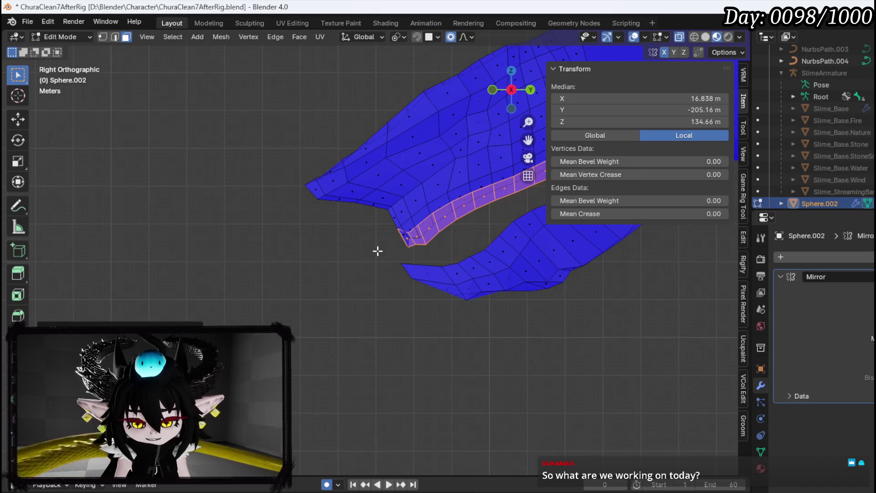
scroll(359, 246, "up", 3)
key("KP_6")
key("KP_6")
key("KP_6")
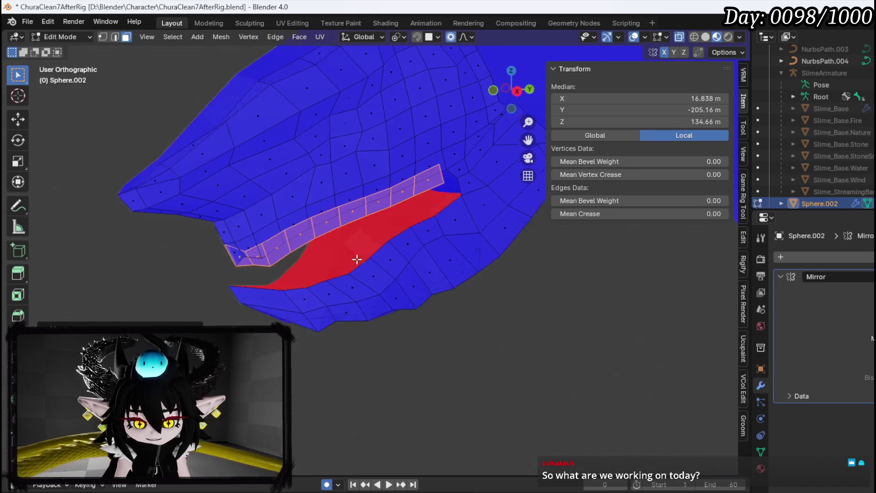
key("KP_6")
key("KP_6")
key("g")
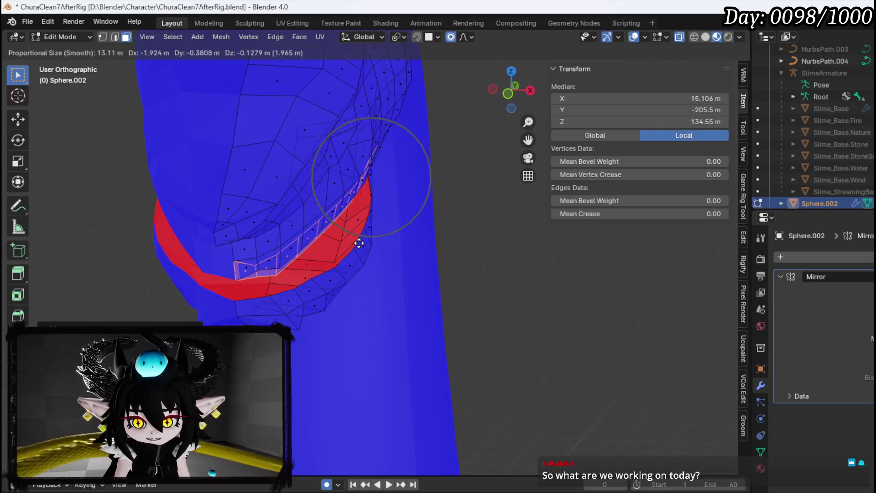
left_click(358, 243)
key("KP_4")
key("KP_4")
key("KP_4")
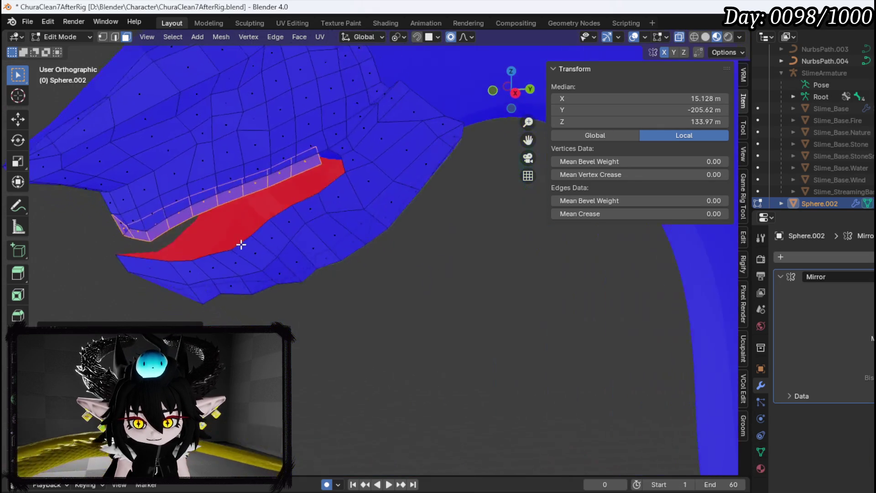
key("g")
left_click(212, 239)
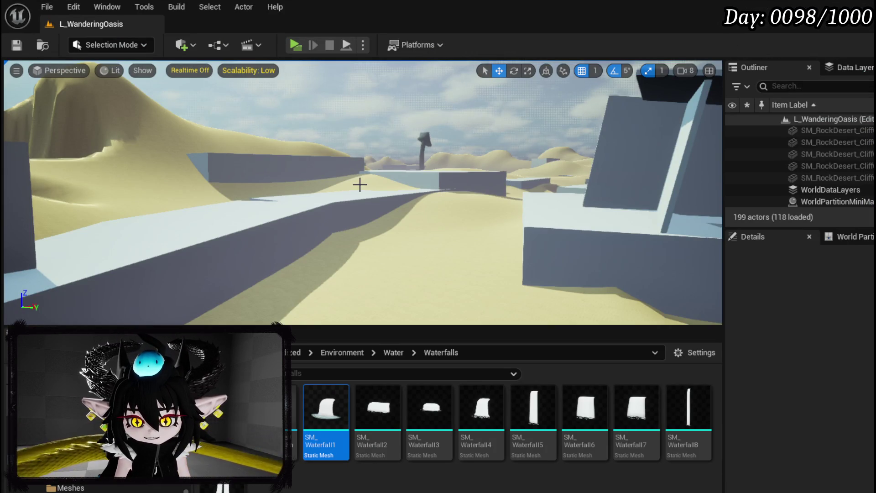
Step: Look around the oasis pool in L_WanderingOasis, then save the level packages with Ctrl+S
mouse_move(358, 184)
left_mouse_down()
mouse_move(357, 229)
mouse_move(218, 121)
left_mouse_up()
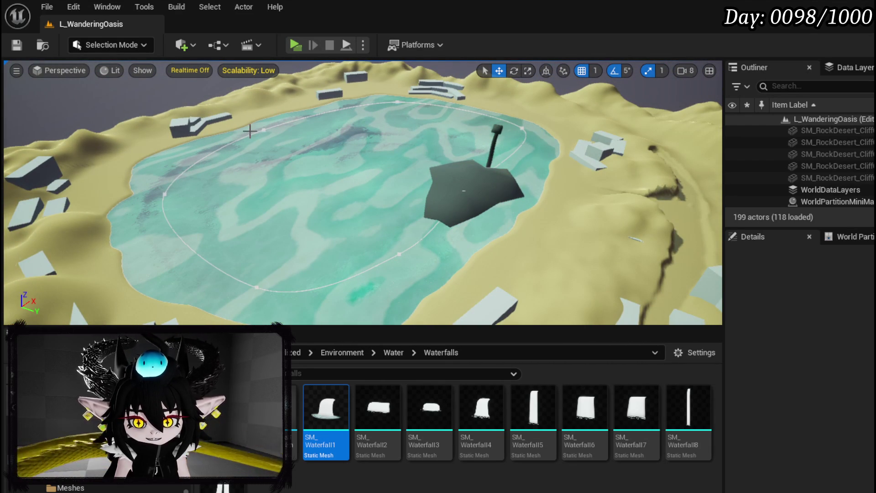
mouse_move(306, 264)
left_mouse_down()
mouse_move(292, 256)
mouse_move(379, 254)
mouse_move(372, 190)
left_mouse_up()
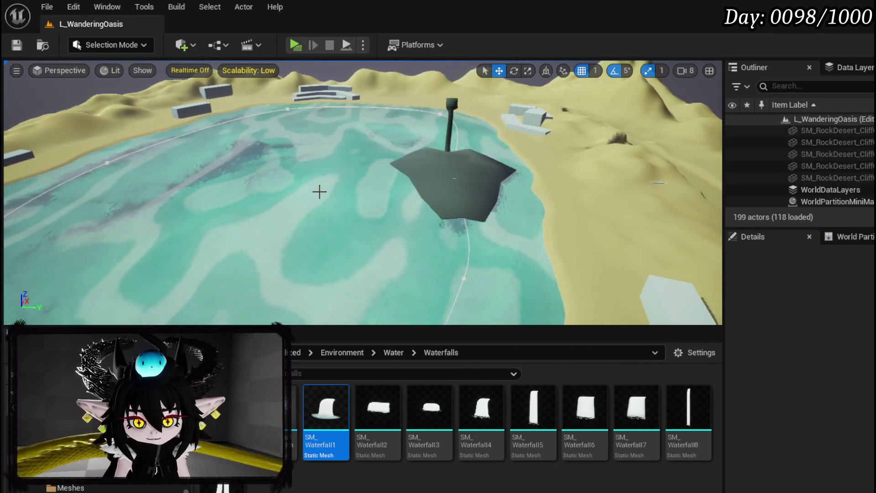
key("ctrl+s")
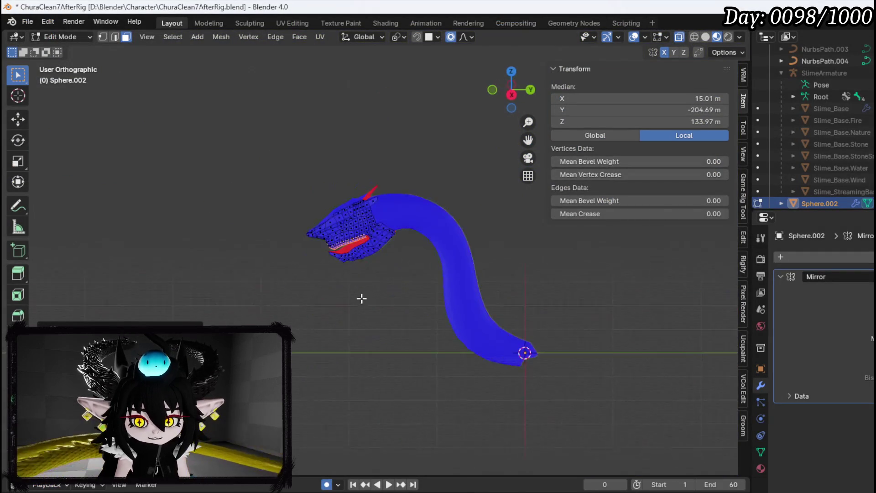
Step: Select the lip-border edge loop and grow it into the face strip above the lip
scroll(361, 283, "up", 5)
scroll(306, 229, "up", 6)
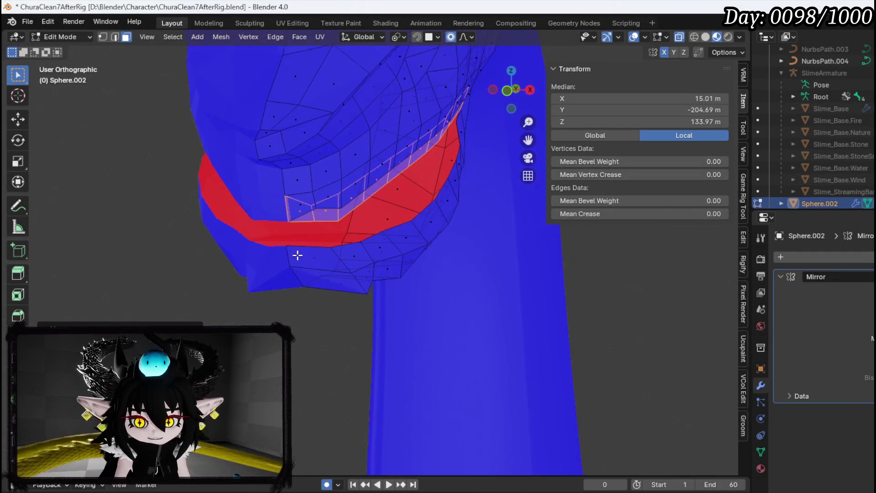
scroll(235, 258, "up", 5)
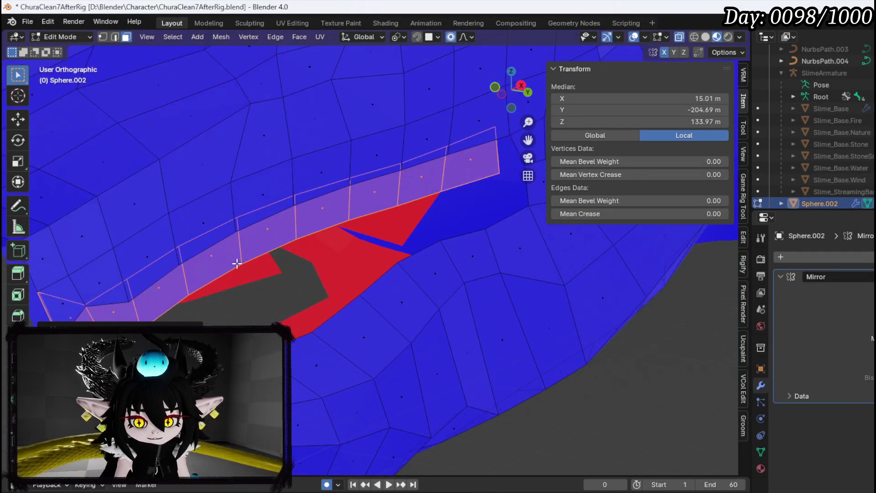
scroll(187, 280, "down", 5)
key("2")
scroll(293, 297, "up", 3)
left_click(285, 285, "alt")
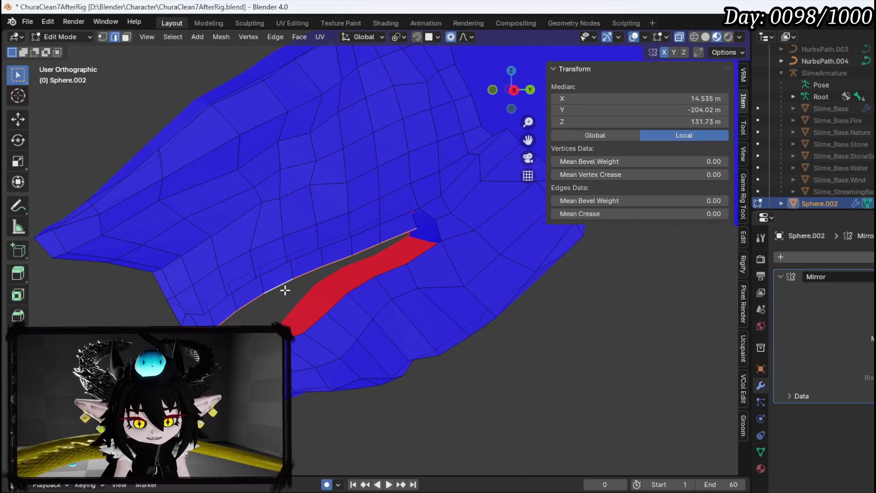
key("ctrl+KP_Add")
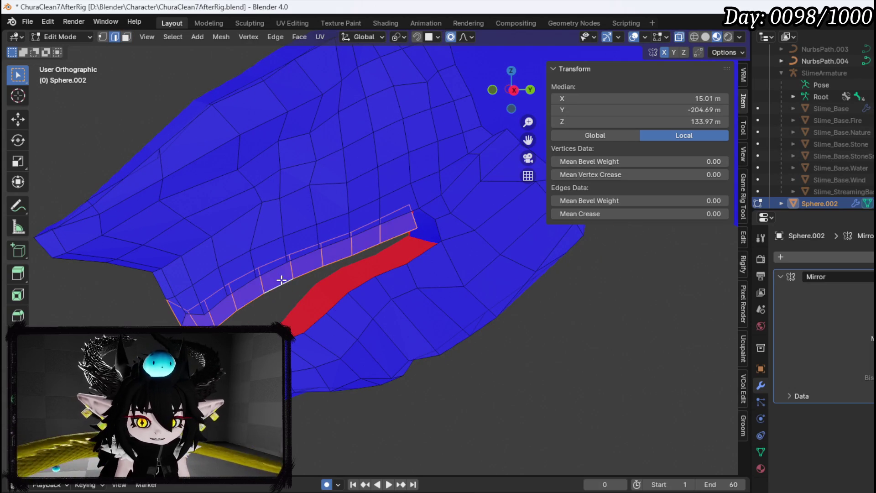
Step: From the right side view, try moving the lip strip and a corner edge, cancelling each move
key("KP_3")
key("g")
key("Escape")
key("g")
key("Escape")
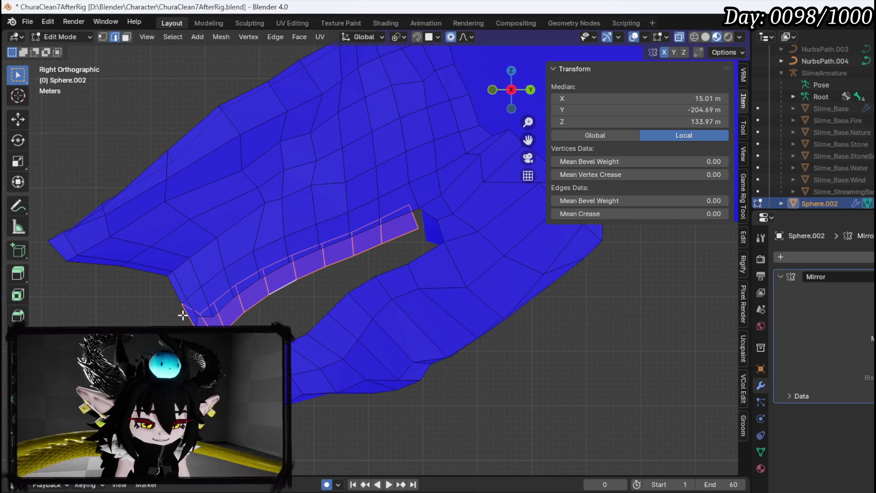
scroll(288, 237, "up", 5)
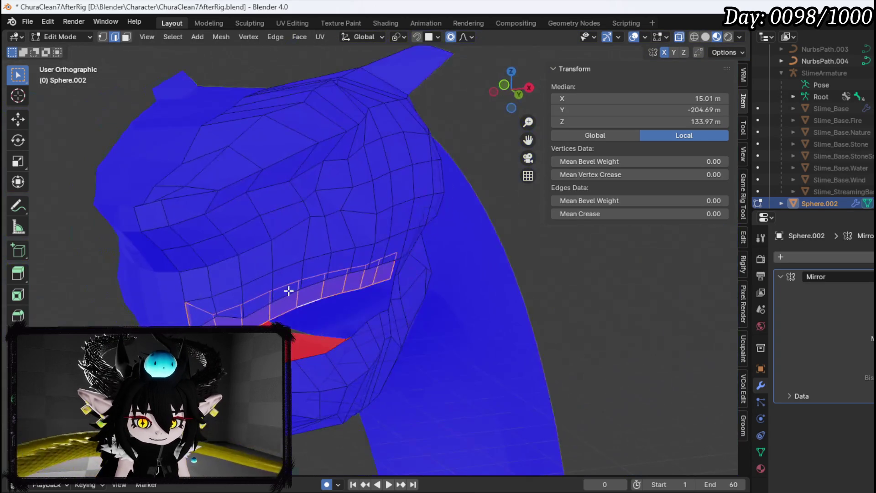
left_click_drag(343, 291, 274, 294)
scroll(318, 314, "up", 2)
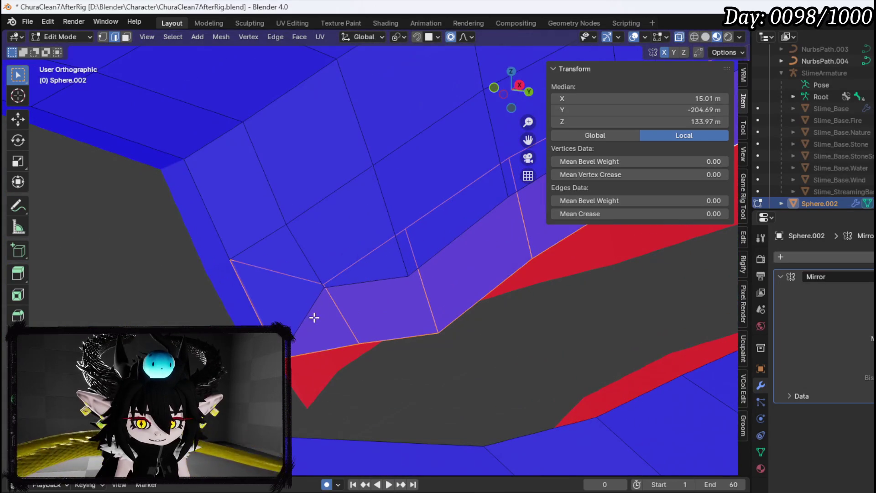
left_click(271, 321)
key("g")
key("Escape")
Step: Select the lip face strip and extrude it down into the mouth after an undone first attempt
left_click(318, 316, "alt")
key("3")
left_click(318, 317, "alt")
key("e")
left_click(317, 318)
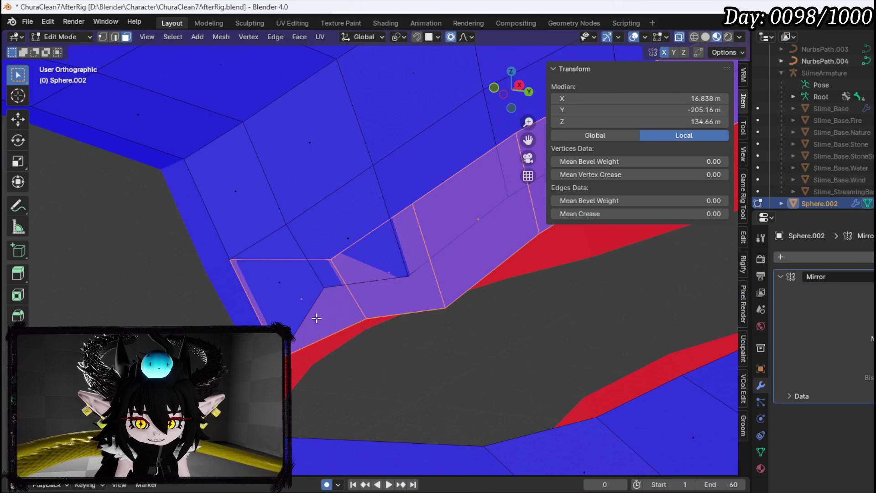
key("ctrl+z")
key("ctrl+z")
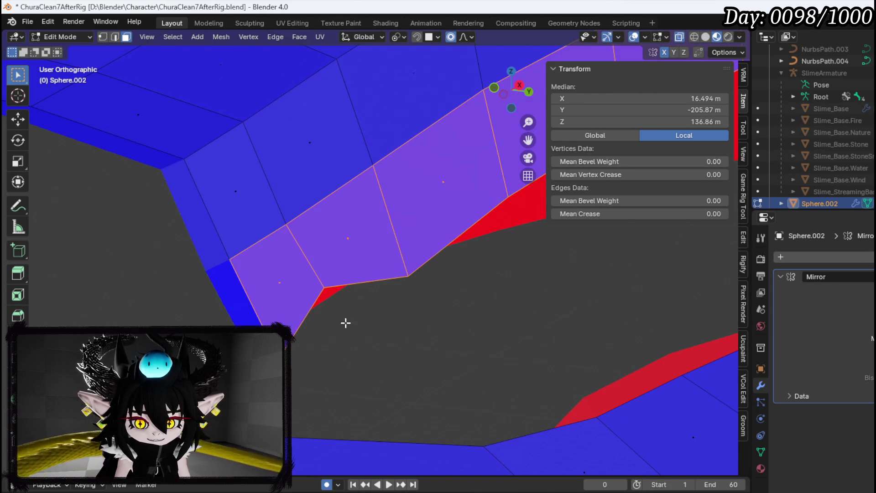
key("e")
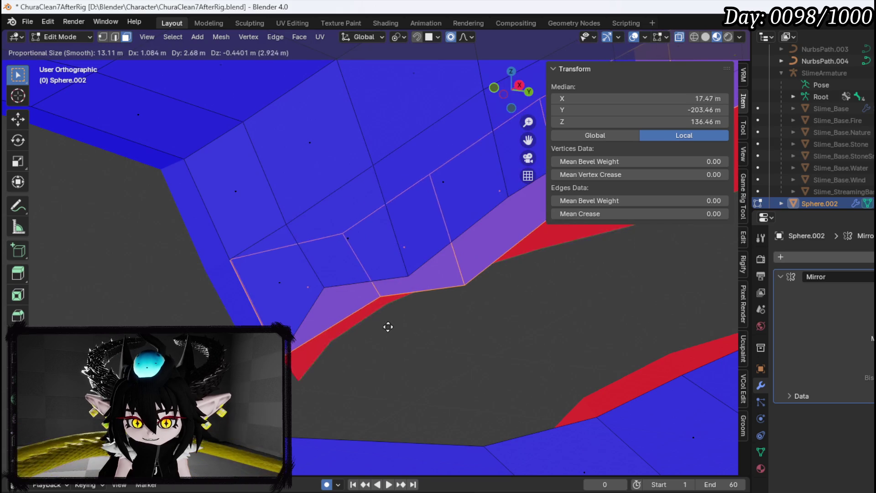
key("Escape")
key("e")
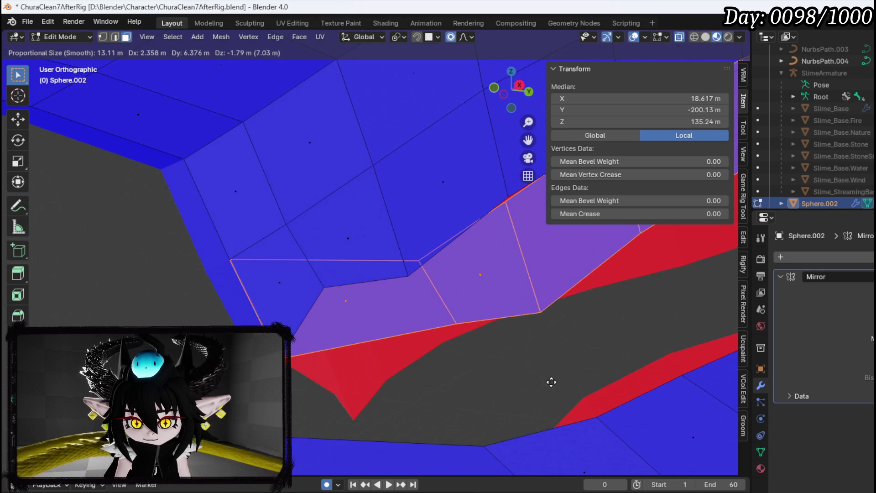
left_click(503, 369)
left_click(361, 315)
Step: Delete the stray face on the serpent's upper lip
key("x")
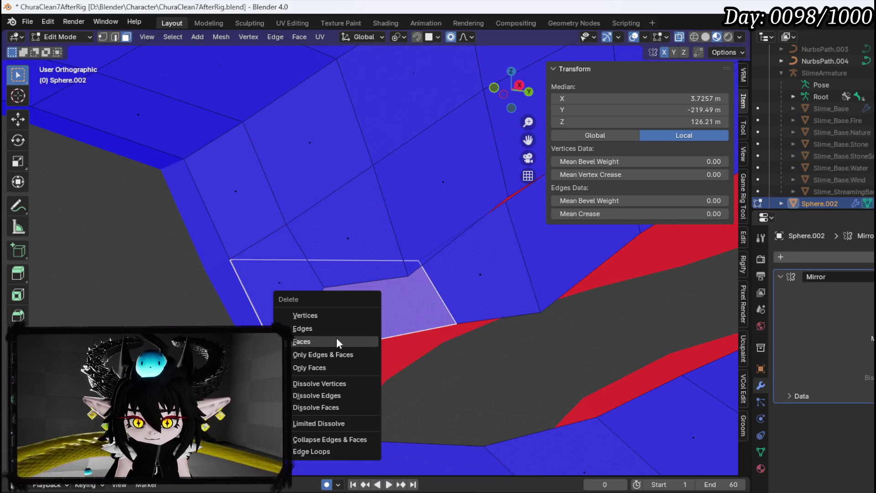
left_click(339, 342)
scroll(368, 324, "up", 2)
scroll(368, 320, "down", 2)
Step: Move the loose edge near the seam onto the centre line at X 0
key("2")
left_click(385, 189)
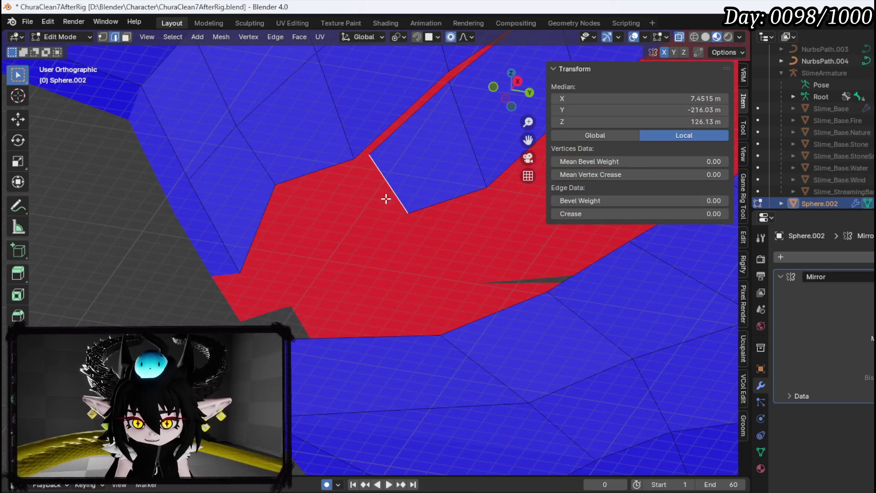
key("KP_1")
left_click_drag(441, 332, 313, 307)
key("g")
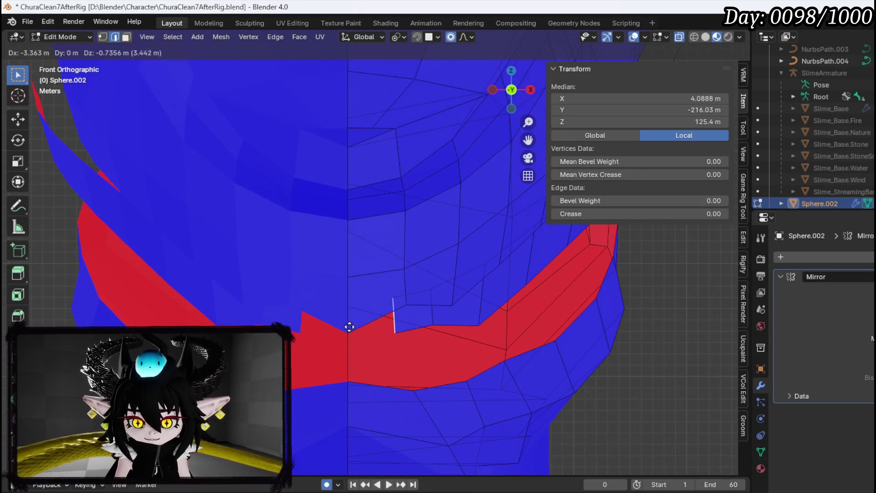
left_click(338, 315)
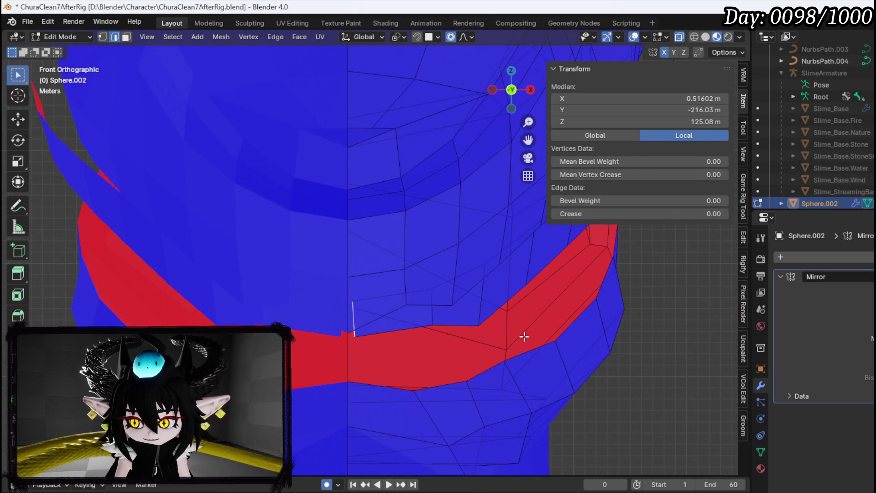
key("g")
left_click(456, 334)
Step: Select the upper-lip face loop and pull it inward with proportional falloff
left_click_drag(450, 317, 291, 317)
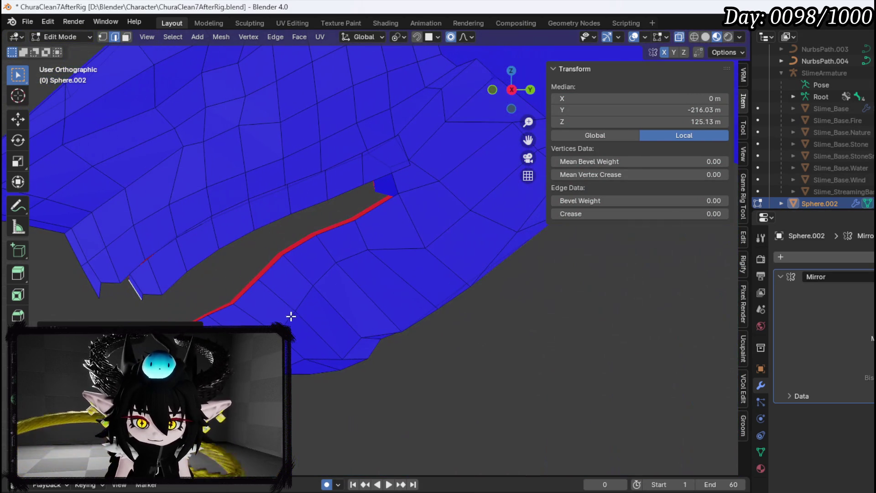
key("3")
left_click(358, 179)
left_click(321, 207, "alt")
mouse_move(310, 215)
left_mouse_down()
mouse_move(354, 260)
mouse_move(403, 249)
left_mouse_up()
left_click_drag(349, 248, 362, 245)
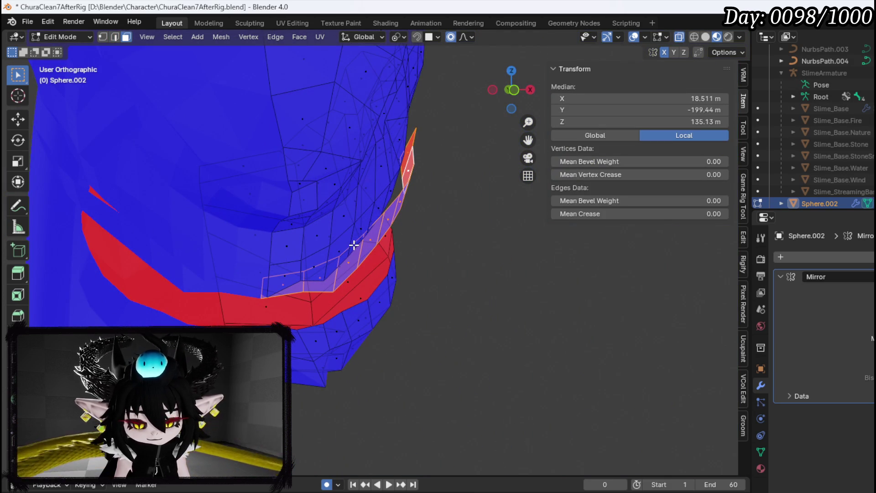
key("KP_1")
key("g")
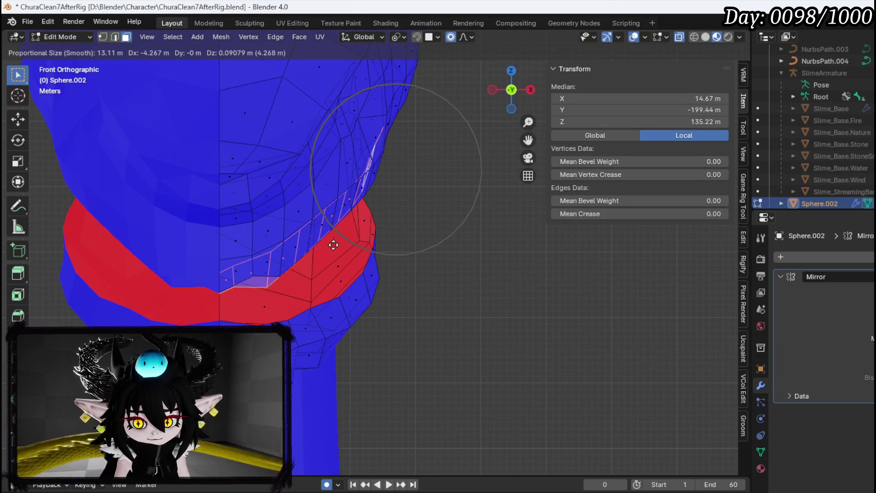
left_click(317, 251)
mouse_move(317, 252)
left_mouse_down()
mouse_move(217, 258)
mouse_move(260, 180)
left_mouse_up()
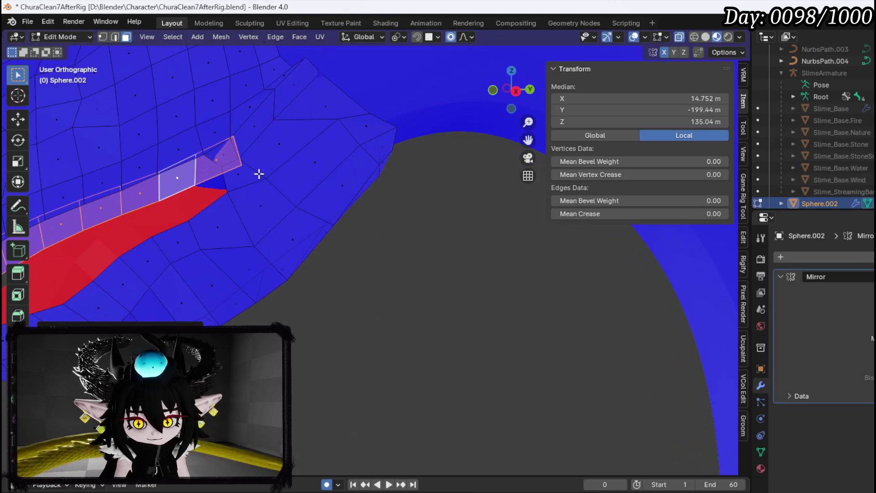
Step: Shift the mouth-corner edge with proportional falloff
key("2")
left_click(237, 152)
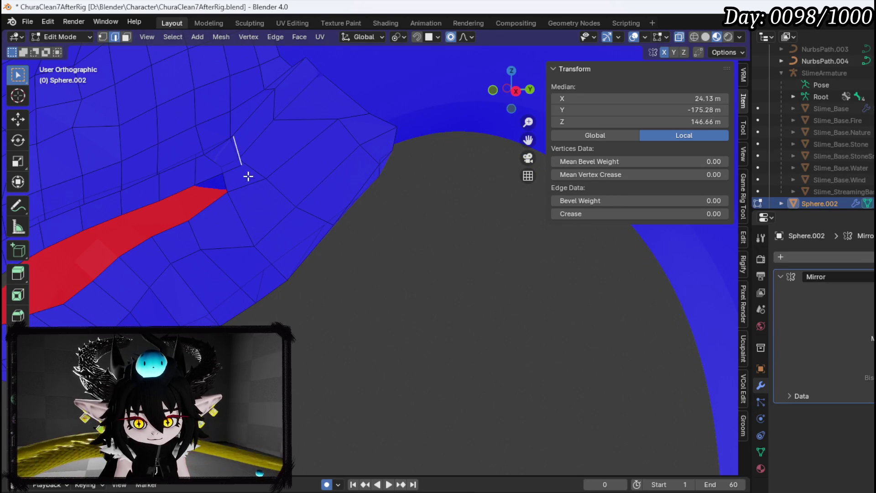
key("g")
left_click(203, 194)
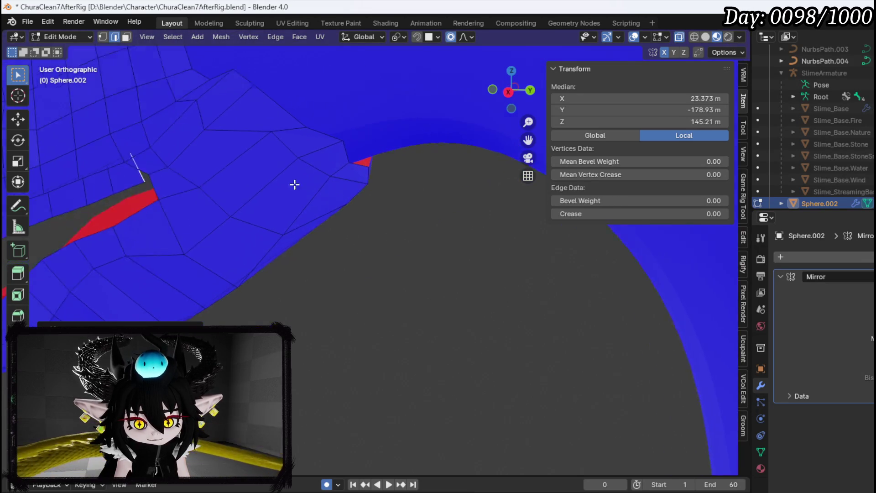
scroll(191, 191, "down", 4)
mouse_move(259, 238)
left_mouse_down()
mouse_move(303, 221)
mouse_move(237, 245)
left_mouse_up()
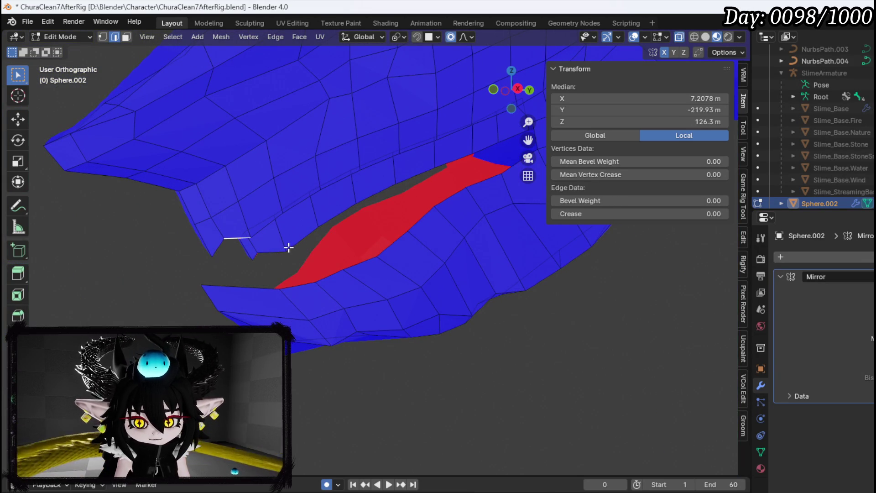
Step: In right side view, move the lip edge left and lower the gap's edge loop with soft falloff
key("KP_3")
key("g")
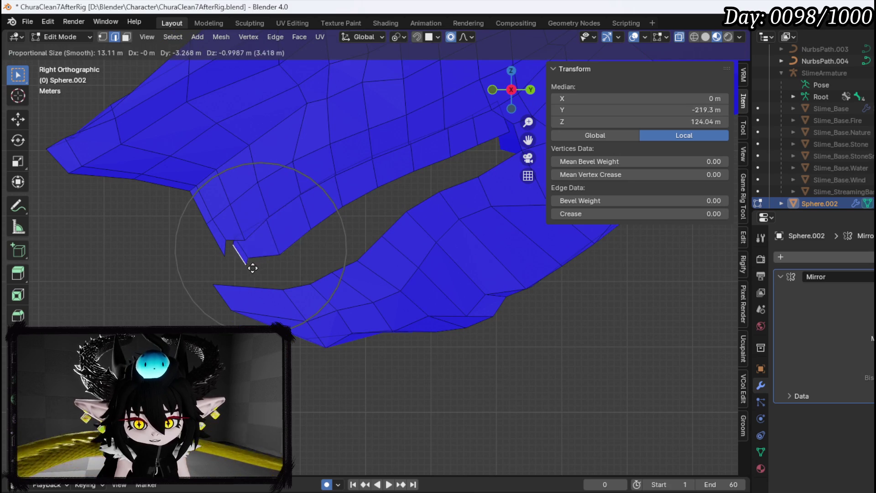
left_click(252, 257)
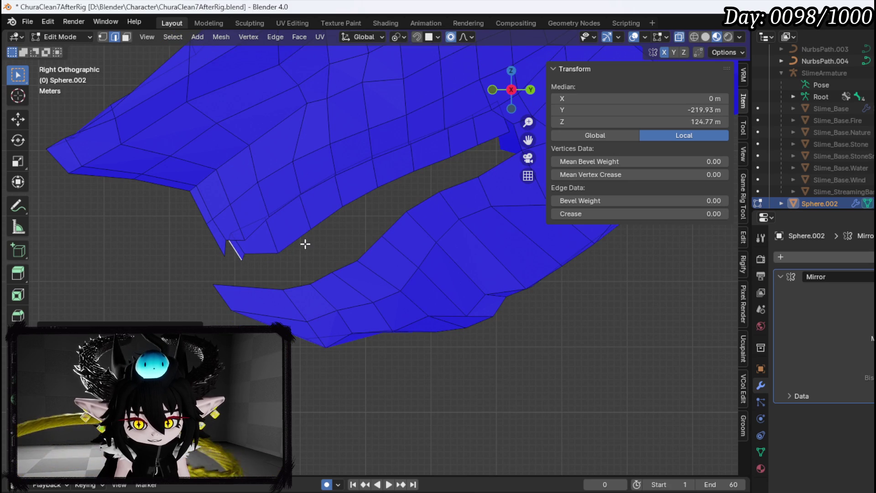
left_click(359, 199, "alt")
key("g")
scroll(380, 230, "up", 8)
left_click(384, 242)
mouse_move(361, 238)
left_mouse_down()
mouse_move(430, 244)
mouse_move(493, 237)
mouse_move(381, 252)
left_mouse_up()
Step: Select a lower-lip vertex and raise it in several moves to narrow the gap
key("1")
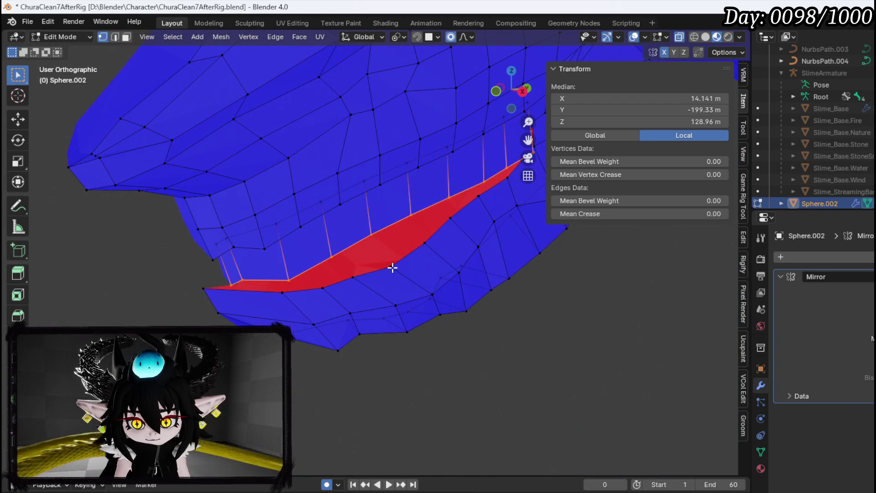
left_click(392, 268)
key("KP_3")
left_click(313, 285)
key("g")
key("Escape")
key("g")
left_click(322, 246)
key("g")
left_click(349, 236)
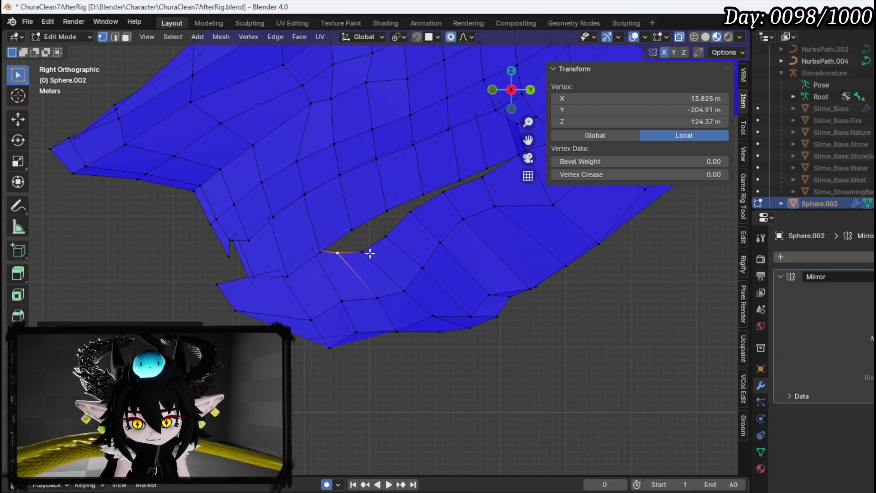
key("g")
left_click(372, 233)
left_click_drag(372, 233, 503, 242)
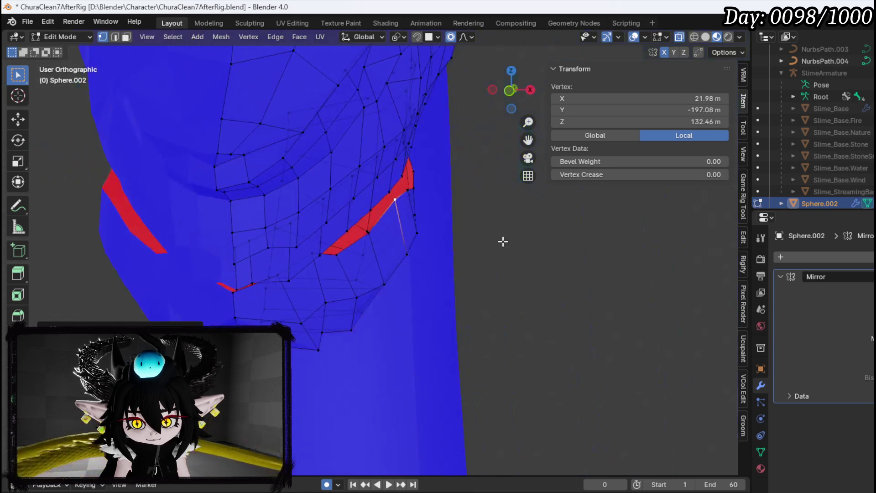
Step: Shift the selected mouth vertex left, then sideways, with proportional falloff
key("g")
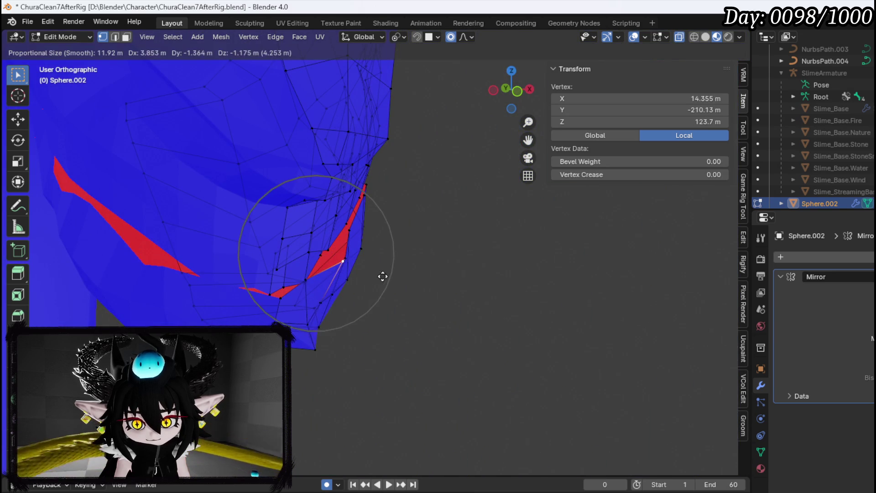
left_click(316, 285)
key("g")
left_click(303, 283)
key("g")
left_click(307, 282)
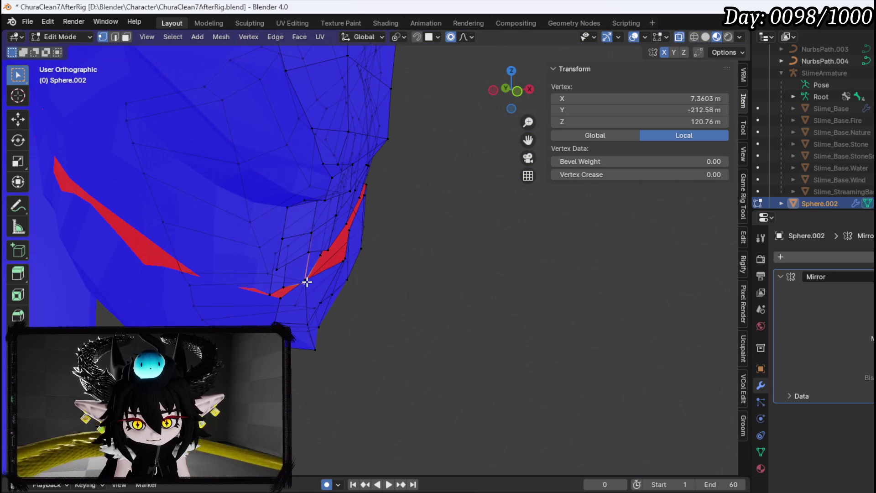
key("g")
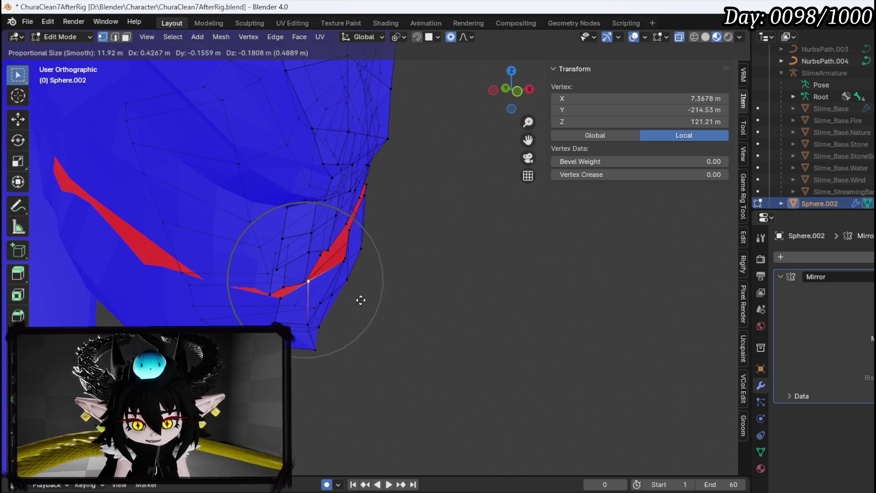
left_click(377, 306)
scroll(328, 298, "up", 2)
mouse_move(329, 299)
left_mouse_down()
mouse_move(430, 236)
mouse_move(346, 225)
left_mouse_up()
scroll(349, 256, "down", 1)
Step: Lift the mouth-corner vertex slightly and refine it in right side view
key("g")
left_click(349, 257)
scroll(352, 203, "up", 1)
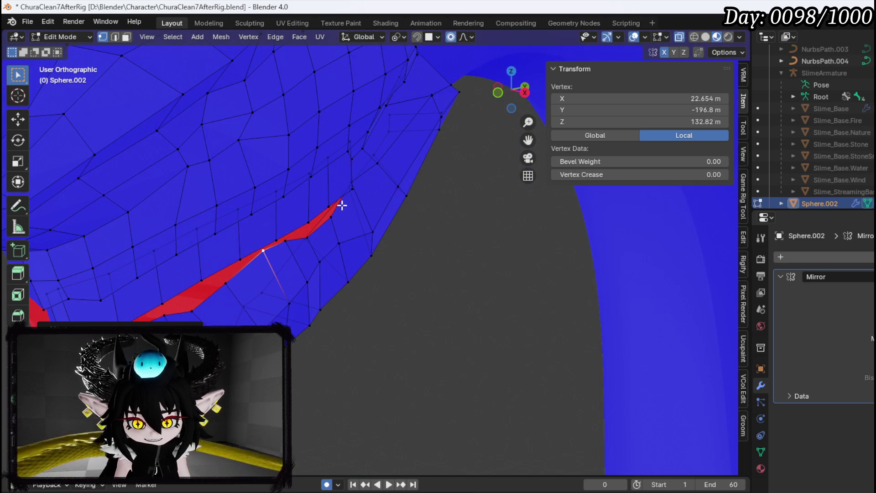
scroll(356, 173, "down", 1)
key("g")
left_click(401, 197)
mouse_move(378, 169)
left_mouse_down()
mouse_move(344, 201)
mouse_move(364, 145)
mouse_move(348, 168)
left_mouse_up()
key("KP_3")
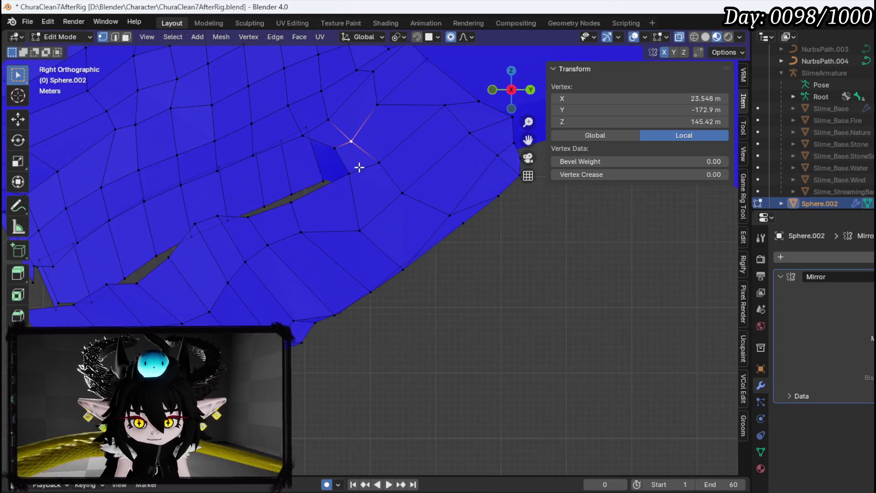
key("g")
left_click(399, 149)
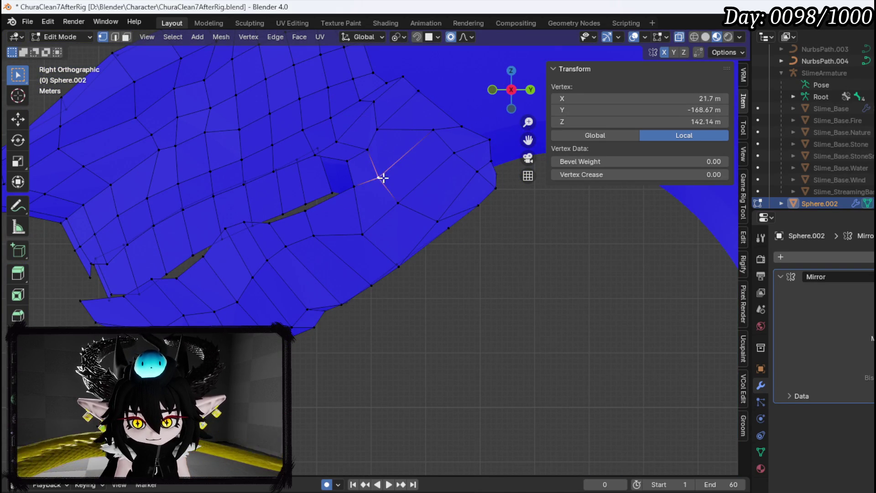
key("g")
left_click(389, 189)
mouse_move(389, 189)
left_mouse_down()
mouse_move(251, 198)
mouse_move(239, 217)
mouse_move(325, 214)
left_mouse_up()
Step: Reposition the jaw vertex upward and then outward in several moves
key("g")
left_click(339, 188)
key("g")
left_click(338, 169)
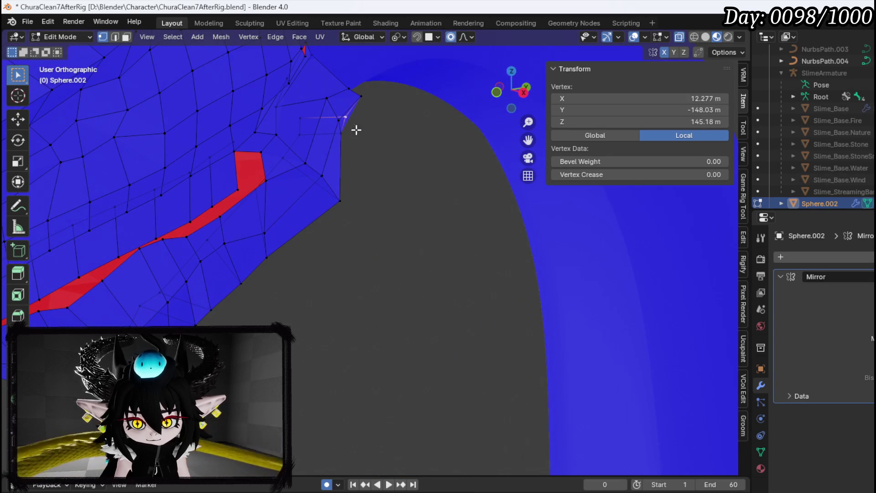
key("g")
left_click(341, 133)
key("g")
left_click(379, 177)
key("g")
left_click(355, 204)
Step: Raise the jaw vertex further and refine its position along the jaw line
key("g")
left_click(349, 131)
key("g")
left_click(348, 121)
key("g")
left_click(309, 141)
key("g")
left_click(328, 121)
mouse_move(329, 121)
left_mouse_down()
mouse_move(240, 114)
mouse_move(169, 131)
mouse_move(299, 111)
left_mouse_up()
Step: Undo the last move and shift the jaw vertex left in several steps
key("ctrl+z")
key("g")
left_click(317, 133)
key("g")
left_click(305, 157)
key("g")
left_click(281, 155)
key("g")
left_click(259, 165)
Step: Lower the jaw vertex and pull it back with soft falloff
key("g")
left_click(274, 194)
key("g")
left_click(267, 219)
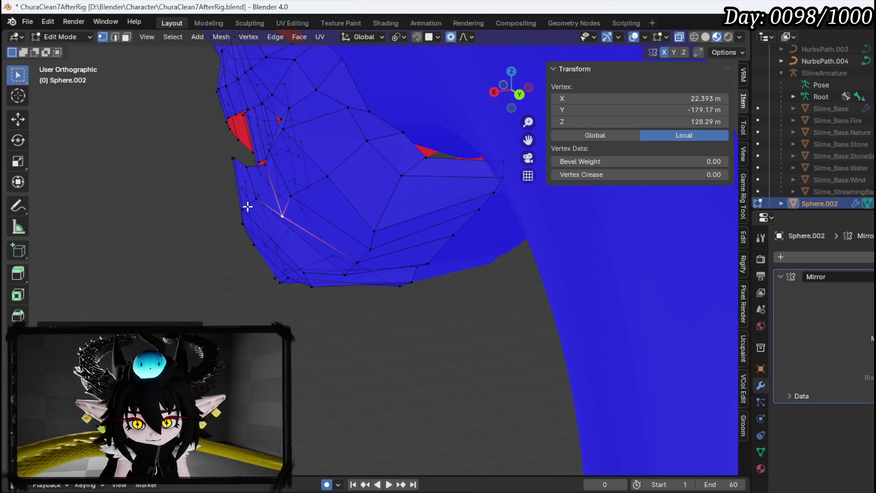
key("g")
left_click(251, 227)
key("g")
left_click(259, 219)
Step: Move another jaw vertex, raise the mouth corner, then shift it right and down
left_click(333, 178)
key("g")
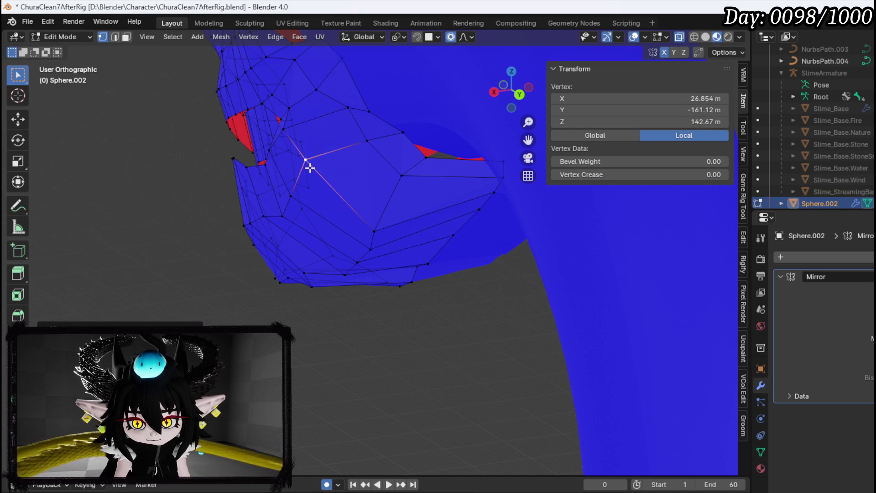
left_click(310, 167)
key("g")
left_click(319, 141)
key("g")
left_click(324, 137)
key("g")
left_click(346, 140)
key("g")
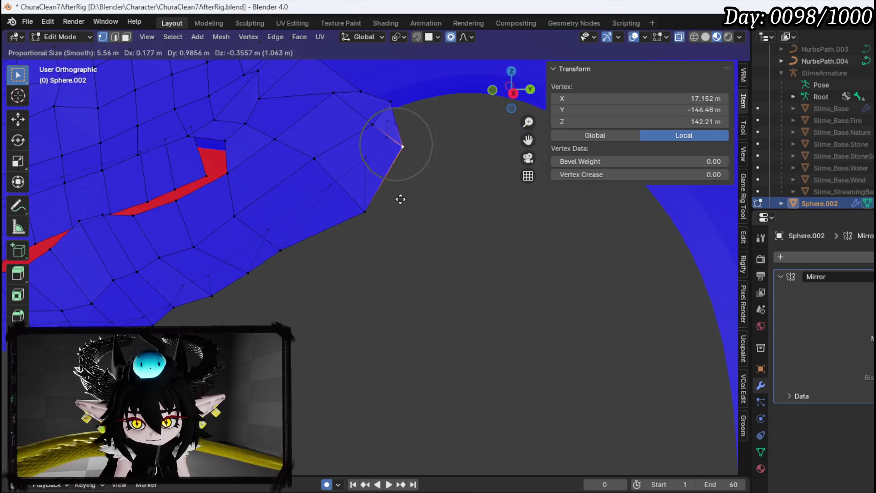
left_click(349, 188)
scroll(256, 178, "down", 10)
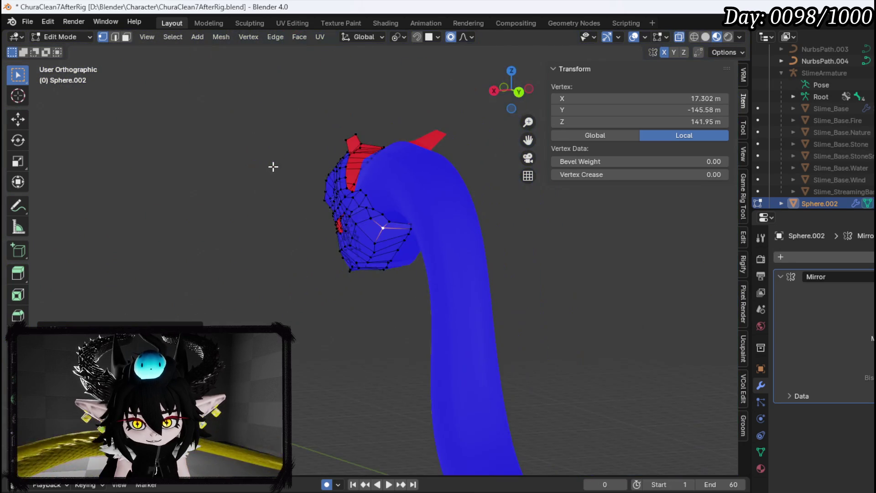
Step: Select the loop along the red mouth strip, inspecting it from below, then view from the front
scroll(347, 173, "up", 9)
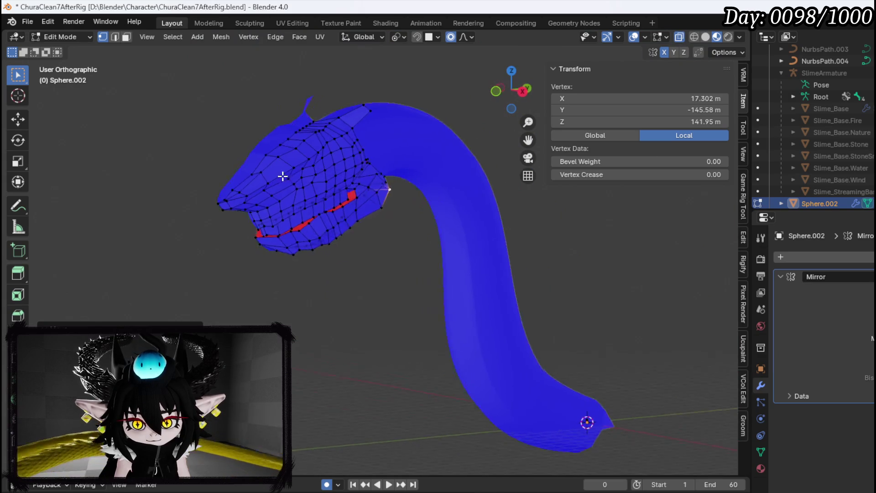
scroll(264, 147, "up", 8)
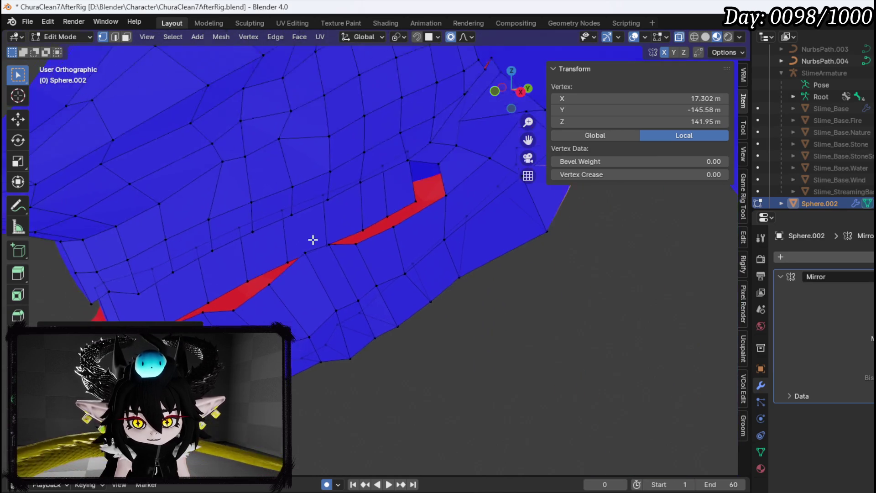
scroll(237, 156, "up", 5)
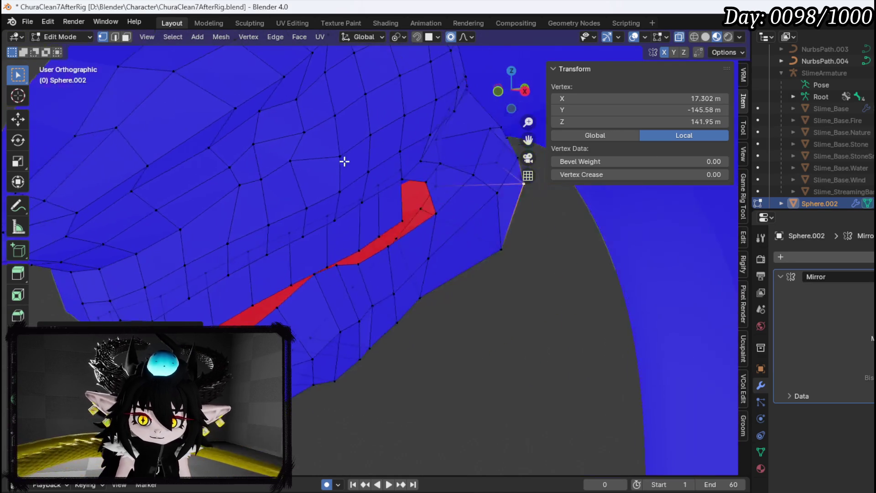
scroll(266, 198, "up", 4)
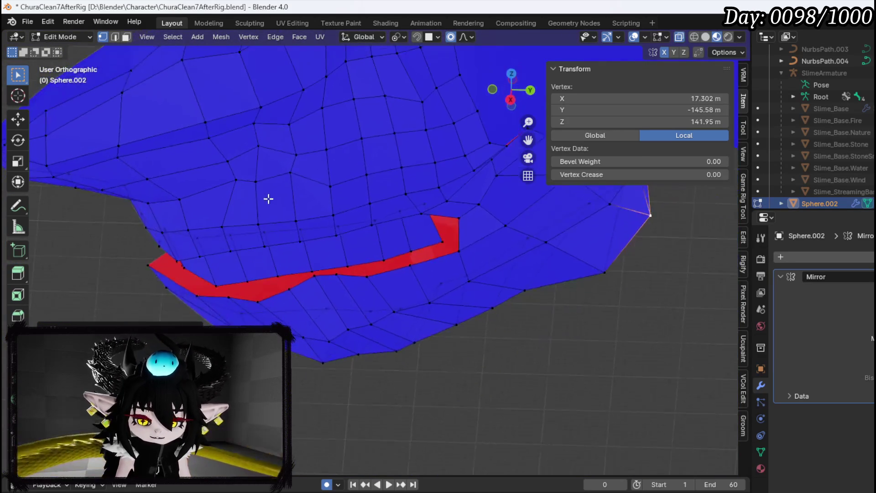
mouse_move(291, 191)
left_mouse_down()
mouse_move(391, 186)
mouse_move(324, 198)
left_mouse_up()
scroll(402, 122, "down", 6)
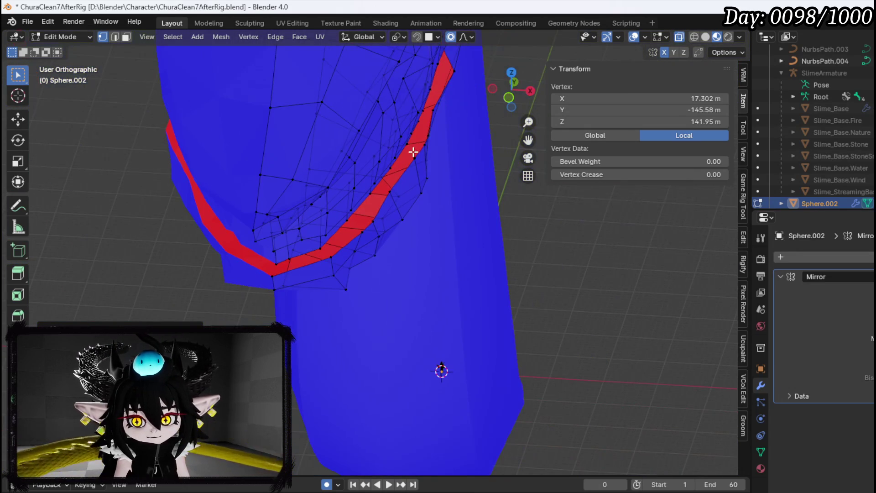
left_click(409, 148, "alt")
scroll(433, 145, "up", 2)
mouse_move(432, 146)
left_mouse_down()
mouse_move(343, 133)
mouse_move(302, 169)
left_mouse_up()
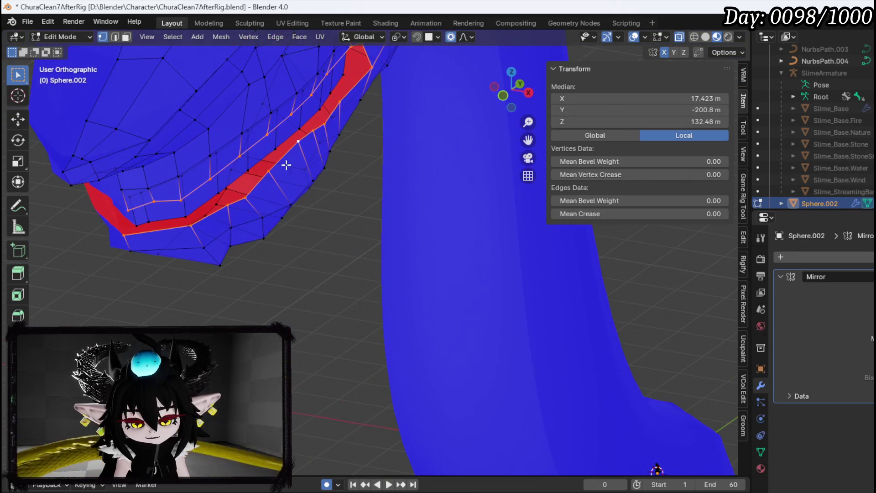
mouse_move(347, 99)
left_mouse_down()
mouse_move(276, 102)
mouse_move(389, 91)
mouse_move(476, 130)
left_mouse_up()
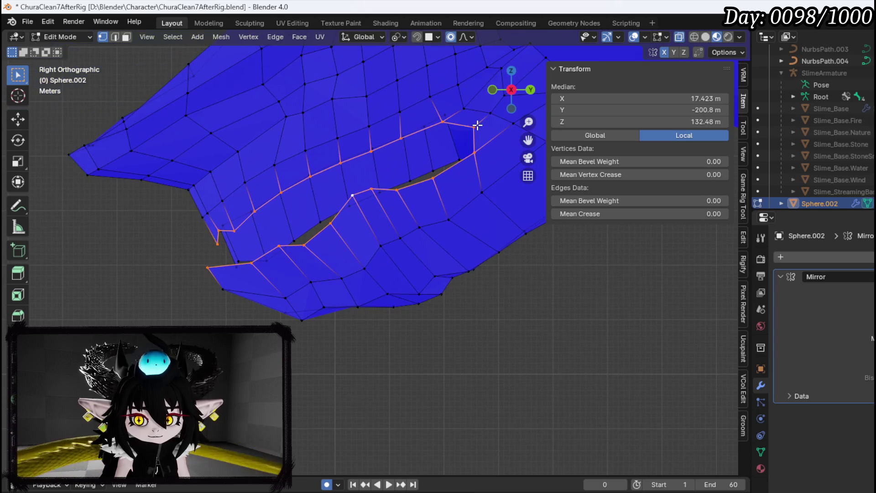
left_click_drag(423, 122, 491, 143)
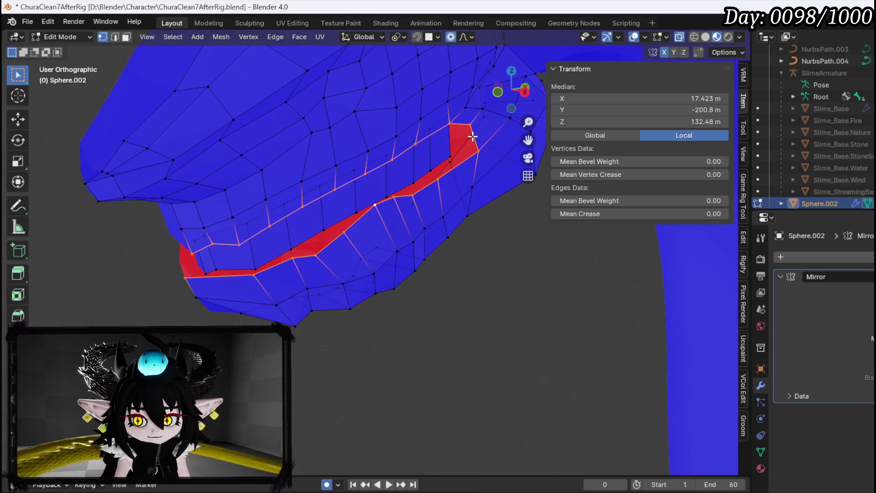
mouse_move(432, 139)
left_mouse_down()
mouse_move(337, 145)
mouse_move(457, 139)
left_mouse_up()
key("KP_1")
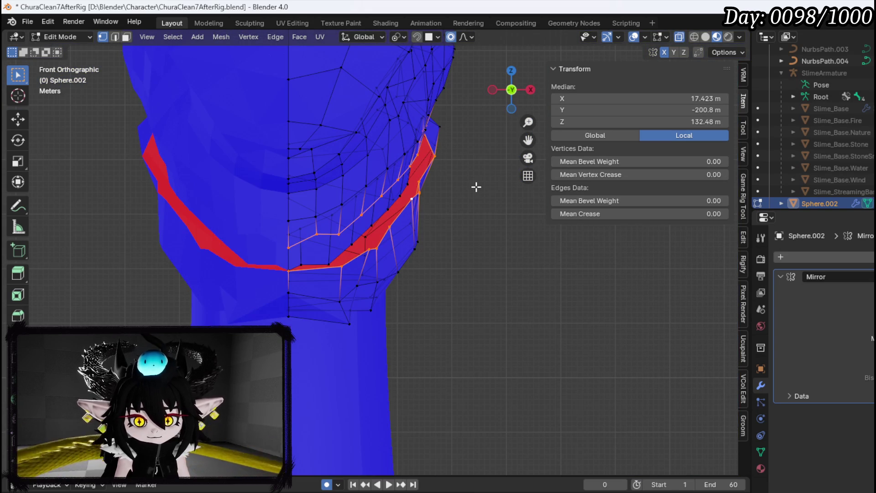
Step: Move the selected mouth faces to a new position in Front view
key("g")
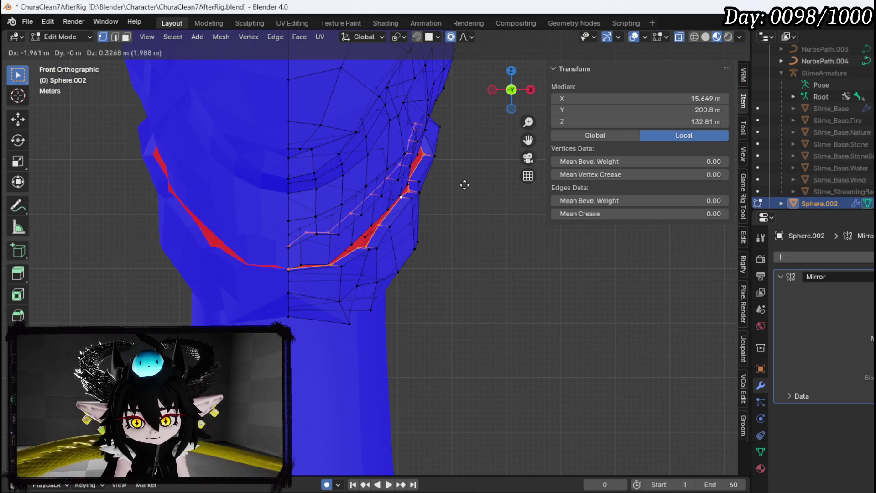
mouse_move(421, 176)
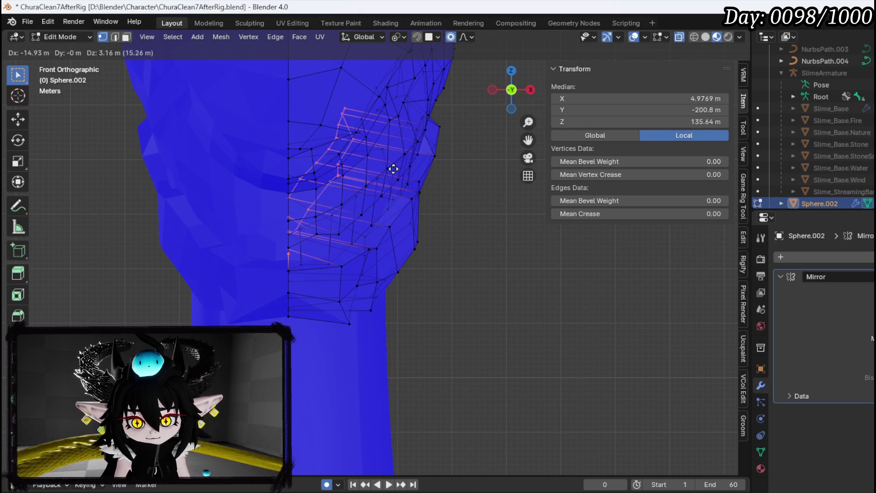
left_click(297, 171)
mouse_move(298, 171)
left_mouse_down()
mouse_move(346, 174)
mouse_move(270, 181)
mouse_move(331, 186)
mouse_move(397, 260)
mouse_move(330, 261)
mouse_move(443, 270)
mouse_move(422, 272)
mouse_move(439, 254)
mouse_move(453, 255)
left_mouse_up()
Step: Select the whole mouth face loop and move it inward to shrink the red jaw strip
left_click(322, 255, "alt")
key("g")
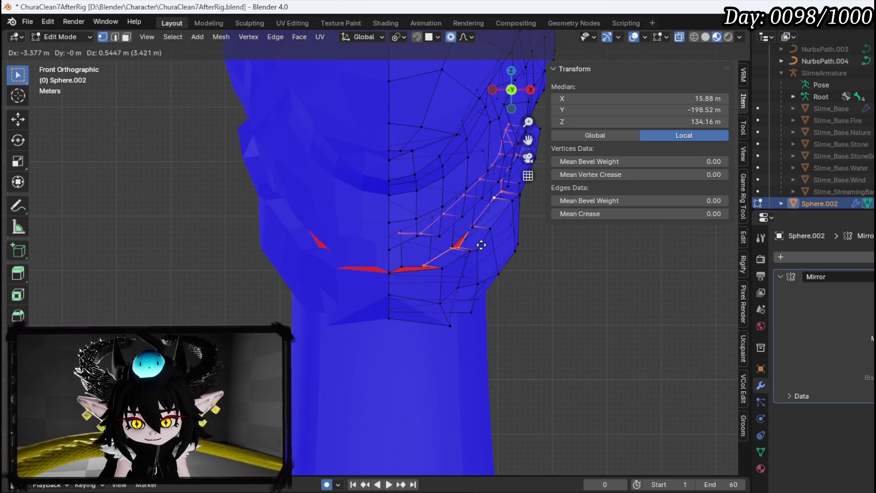
left_click(477, 246)
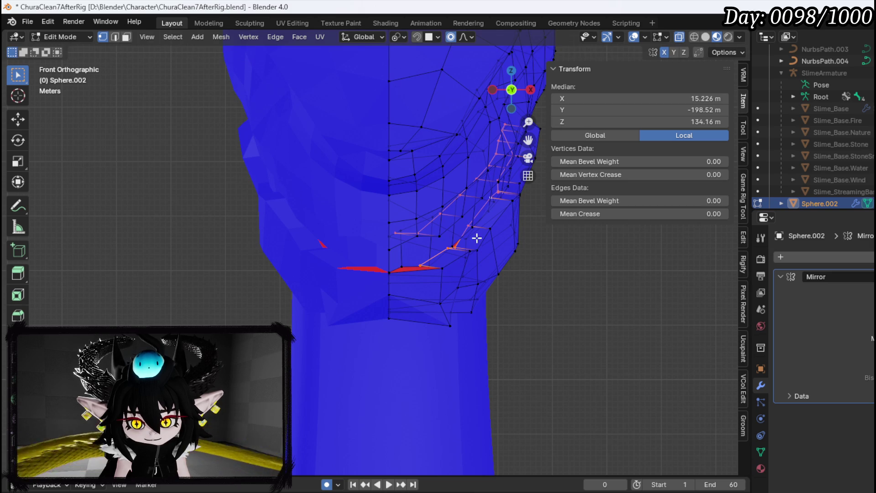
mouse_move(480, 218)
left_mouse_down()
mouse_move(358, 238)
mouse_move(401, 250)
left_mouse_up()
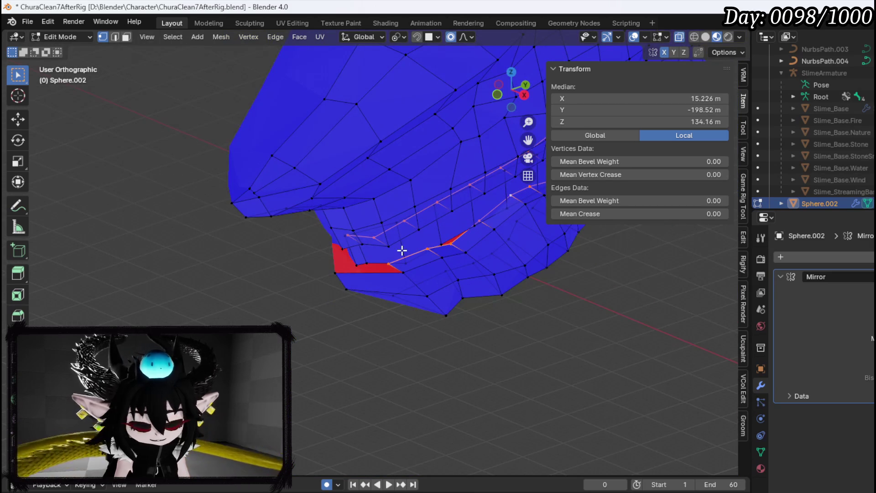
Step: In Right view, move a single jaw seam vertex up the head's side toward the gap
left_click(402, 250, "alt")
left_click(348, 273)
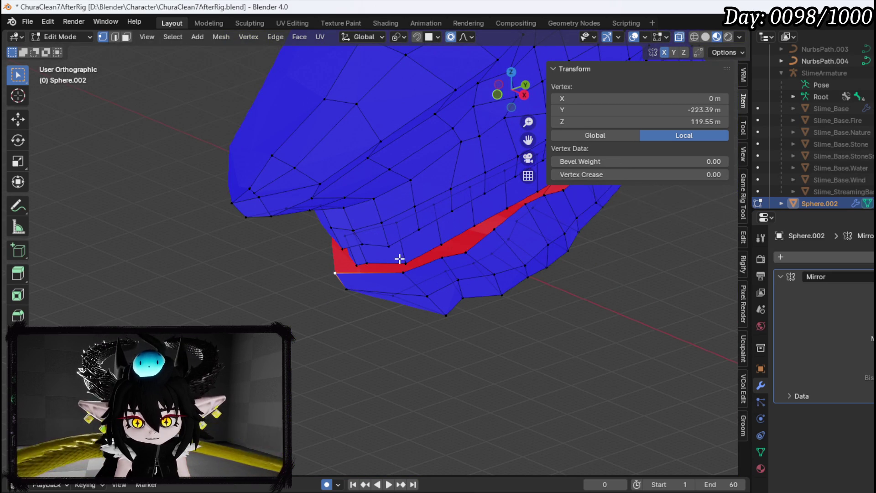
key("KP_3")
left_click_drag(398, 258, 287, 243)
key("g")
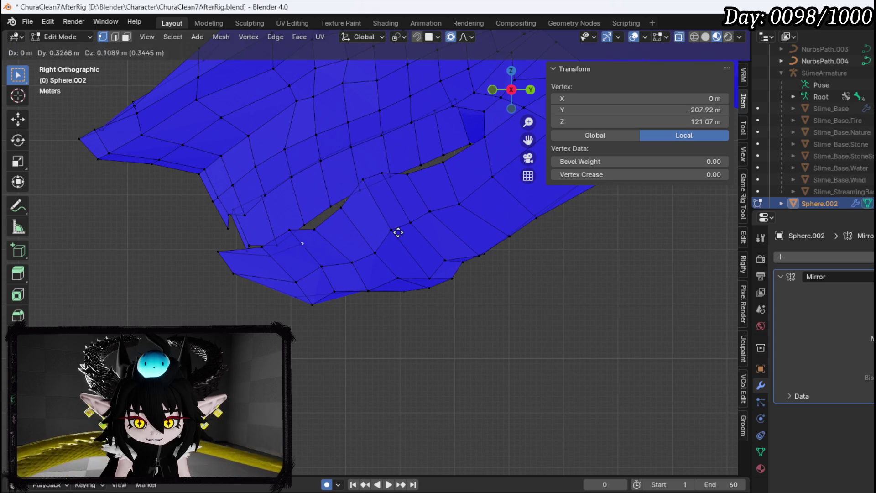
left_click(434, 208)
key("g")
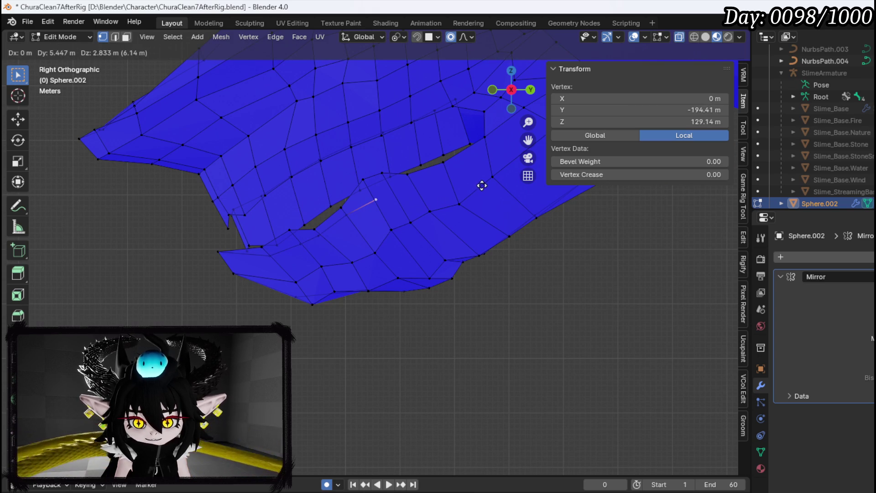
left_click(479, 186)
scroll(335, 256, "up", 3)
key("g")
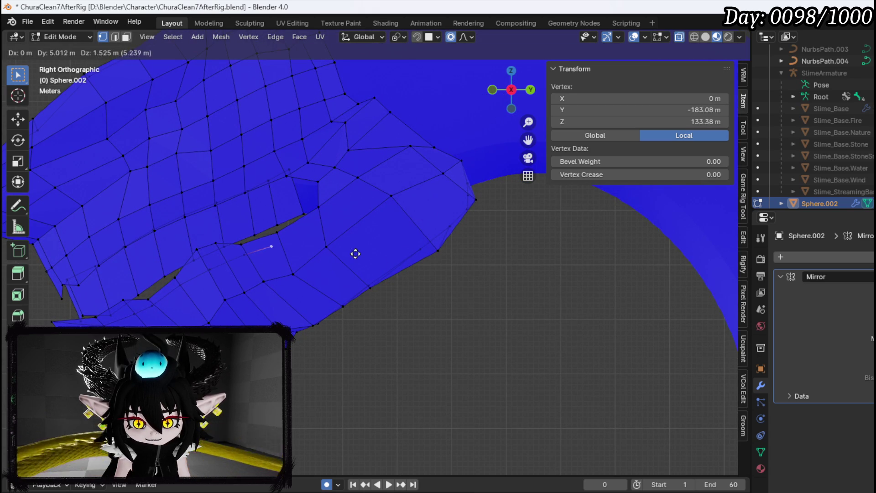
left_click(404, 220)
key("g")
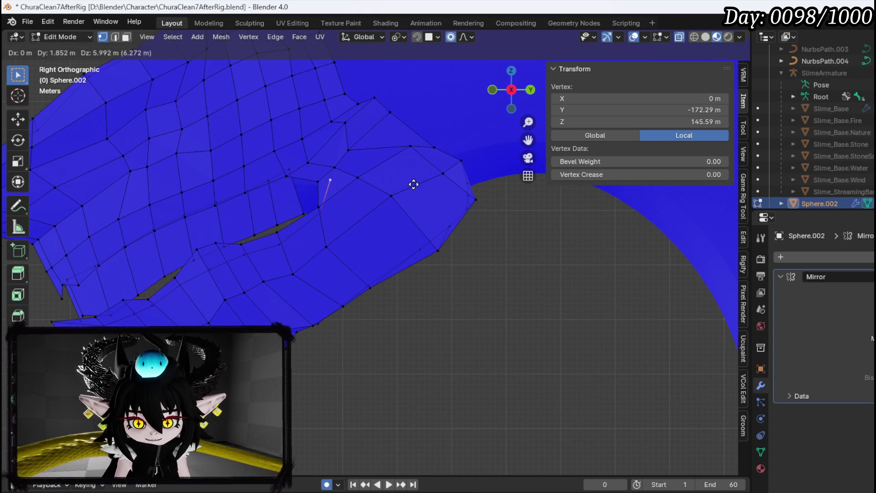
left_click(409, 188)
Step: Select the vertices at the seam's left end, then undo the last two changes
mouse_move(304, 239)
left_mouse_down()
mouse_move(456, 229)
mouse_move(338, 286)
mouse_move(372, 241)
mouse_move(309, 295)
left_mouse_up()
left_click(324, 286)
mouse_move(377, 288)
left_mouse_down()
mouse_move(303, 302)
mouse_move(284, 319)
mouse_move(302, 314)
mouse_move(339, 235)
mouse_move(304, 288)
left_mouse_up()
left_click(275, 270, "shift")
left_click(294, 277, "shift")
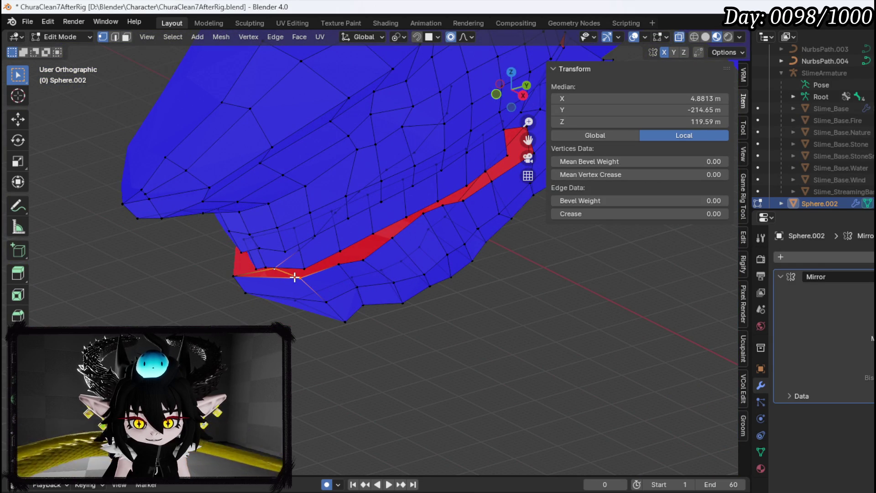
left_click(238, 277, "shift")
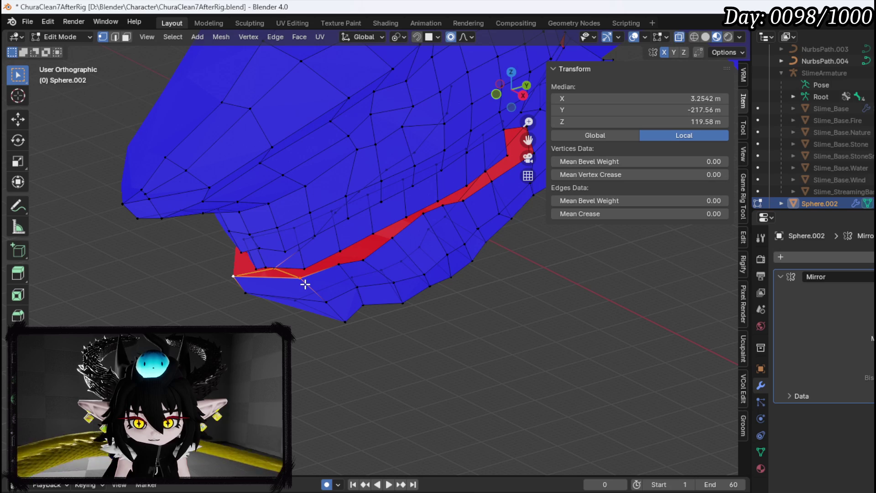
key("ctrl+z")
key("ctrl+z")
key("ctrl+z")
key("ctrl+z")
key("ctrl+z")
mouse_move(416, 287)
left_mouse_down()
mouse_move(270, 317)
mouse_move(288, 239)
mouse_move(316, 225)
left_mouse_up()
key("ctrl+z")
key("ctrl+z")
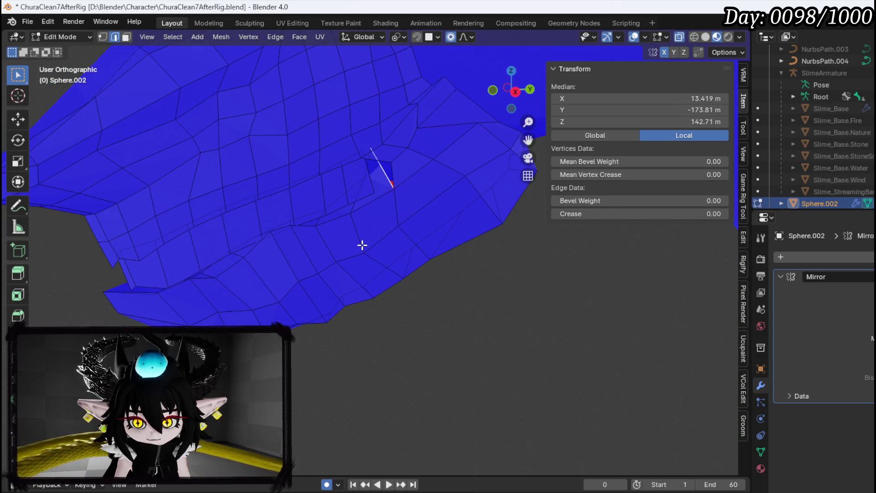
Step: Select the vertex beside the gap and reposition it repeatedly with smooth proportional falloff
key("KP_3")
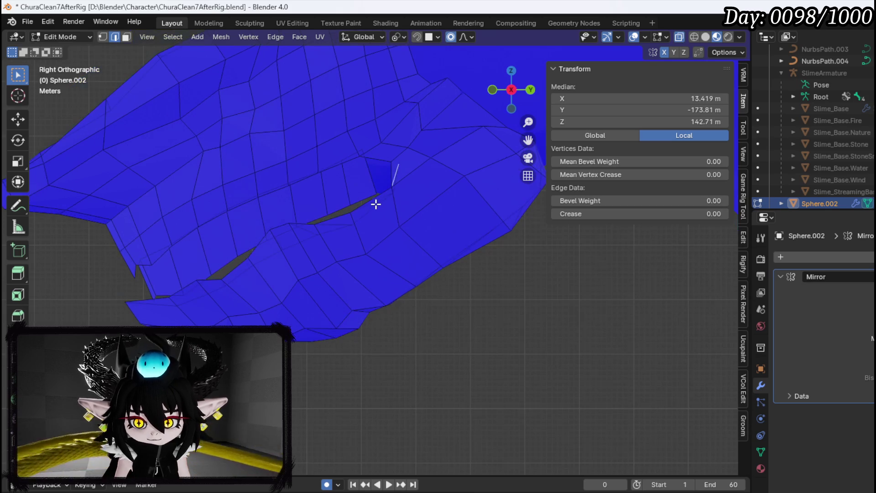
mouse_move(378, 191)
left_mouse_down()
mouse_move(413, 206)
mouse_move(384, 213)
left_mouse_up()
key("1")
left_click(382, 177)
key("KP_3")
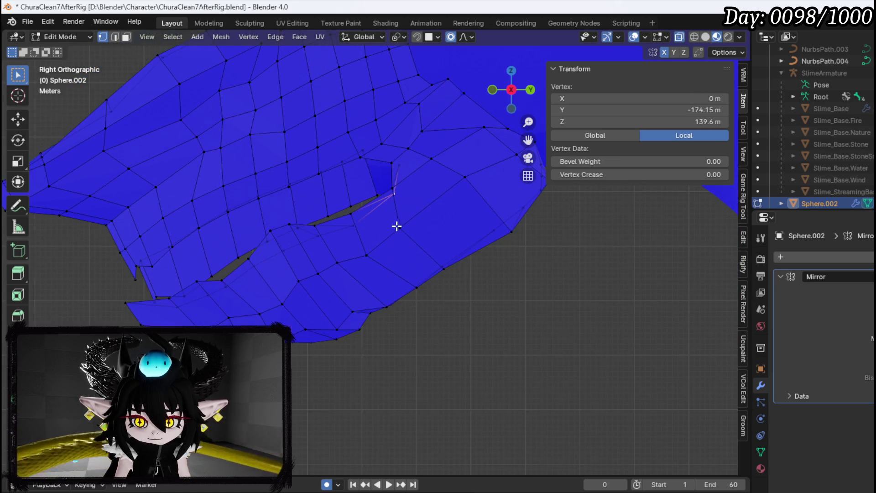
key("g")
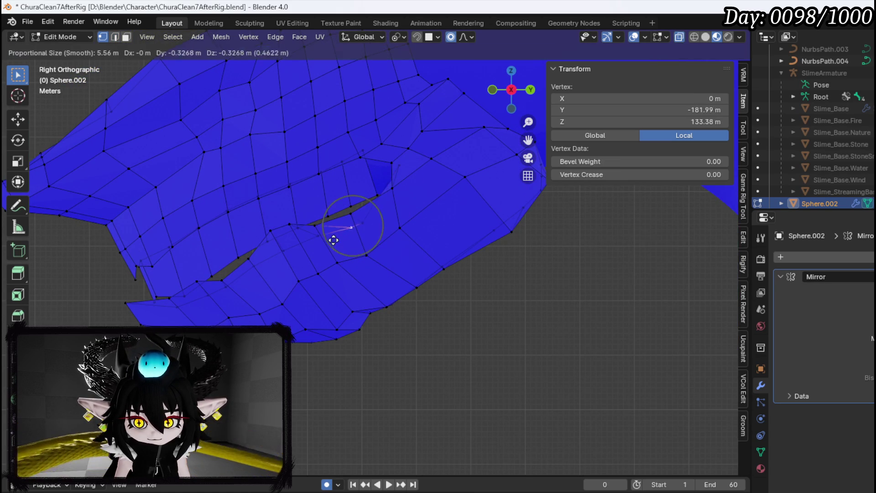
left_click(319, 248)
key("g")
left_click(304, 262)
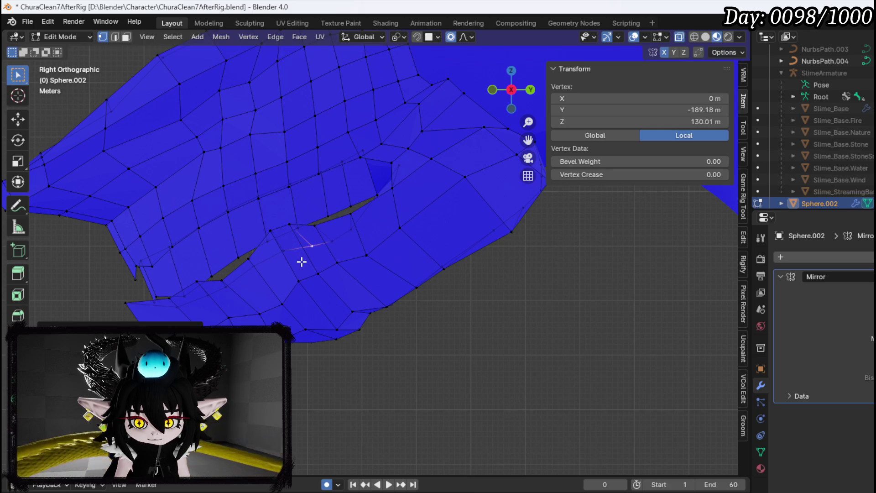
key("g")
left_click(309, 249)
key("g")
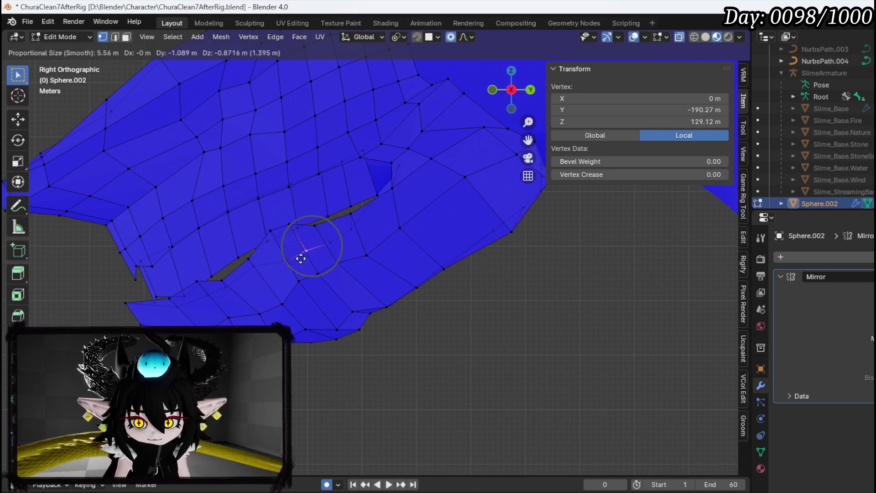
left_click(302, 254)
Step: Raise that vertex further toward the gap and check the result from an angle
key("g")
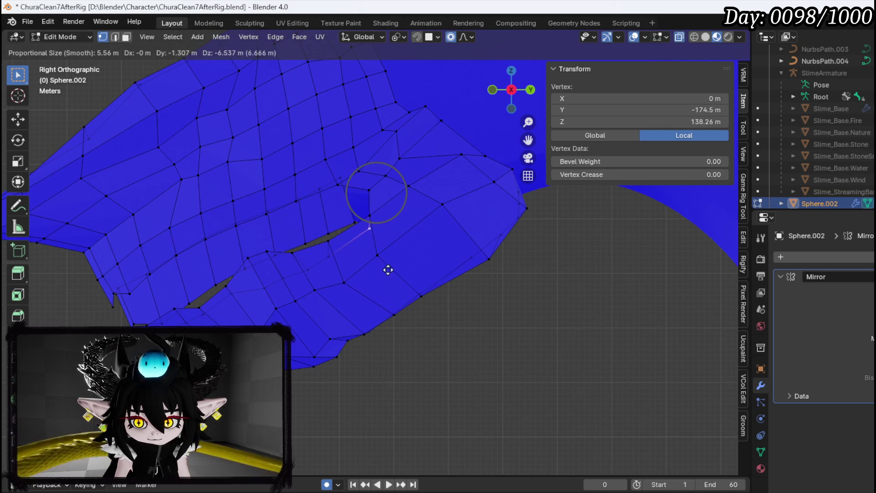
left_click(393, 269)
mouse_move(393, 269)
left_mouse_down()
mouse_move(388, 241)
mouse_move(355, 237)
mouse_move(403, 237)
left_mouse_up()
key("g")
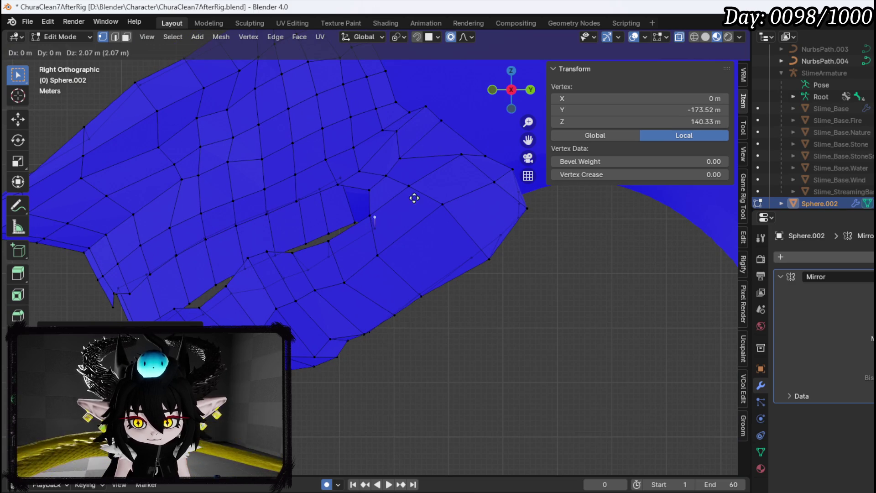
left_click(417, 174)
mouse_move(417, 173)
left_mouse_down()
mouse_move(395, 230)
mouse_move(370, 221)
mouse_move(483, 196)
mouse_move(528, 207)
mouse_move(492, 216)
left_mouse_up()
Step: Move the vertex at the top of the gap left to close it, then review the head and neck
key("2")
left_click(364, 209)
key("KP_3")
scroll(358, 210, "up", 8)
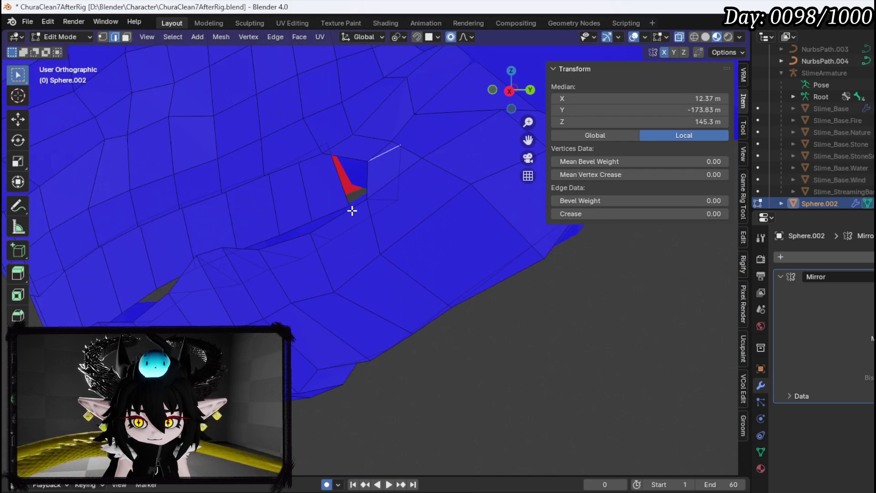
key("1")
left_click(392, 163)
key("g")
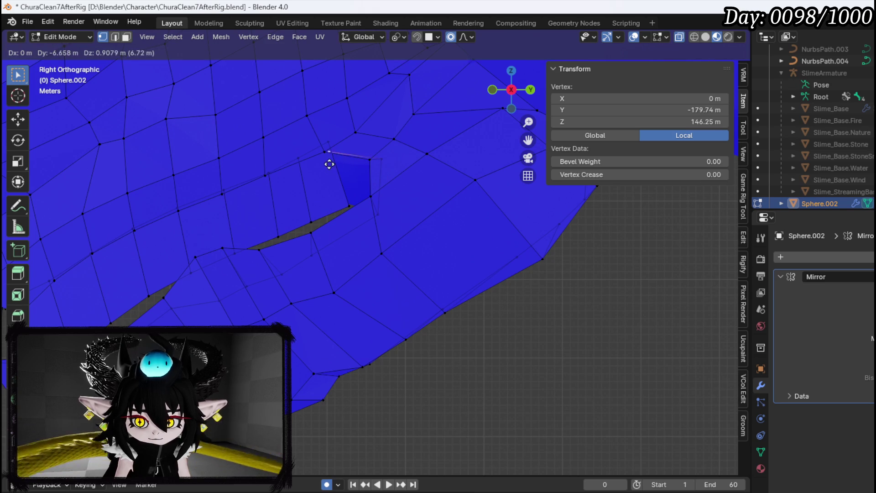
left_click(338, 162)
key("2")
left_click(376, 164)
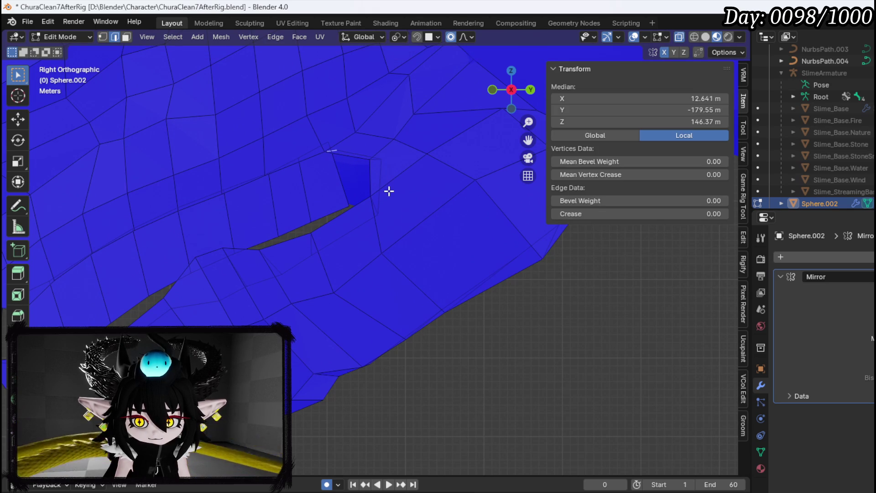
scroll(343, 202, "down", 4)
mouse_move(344, 203)
left_mouse_down()
mouse_move(450, 215)
mouse_move(301, 262)
mouse_move(270, 213)
mouse_move(303, 247)
left_mouse_up()
mouse_move(327, 211)
left_mouse_down()
mouse_move(393, 231)
mouse_move(464, 226)
mouse_move(190, 220)
mouse_move(323, 215)
left_mouse_up()
left_click(422, 266)
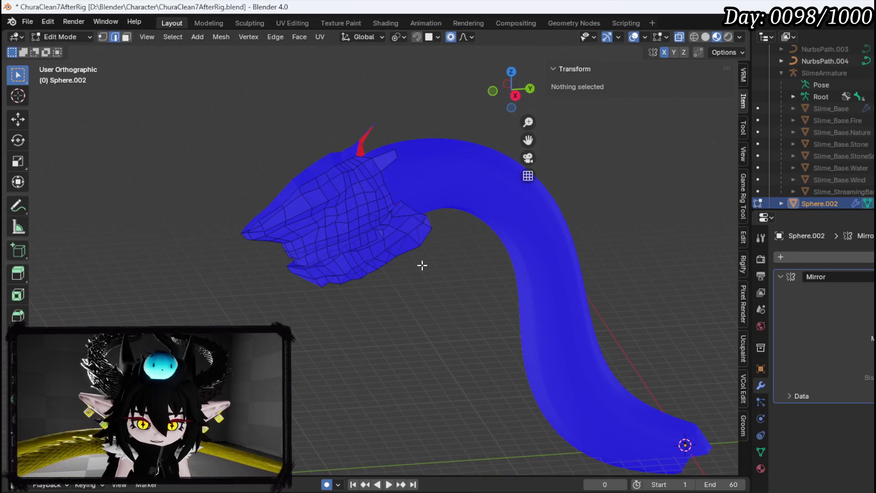
key("KP_3")
scroll(392, 262, "up", 2)
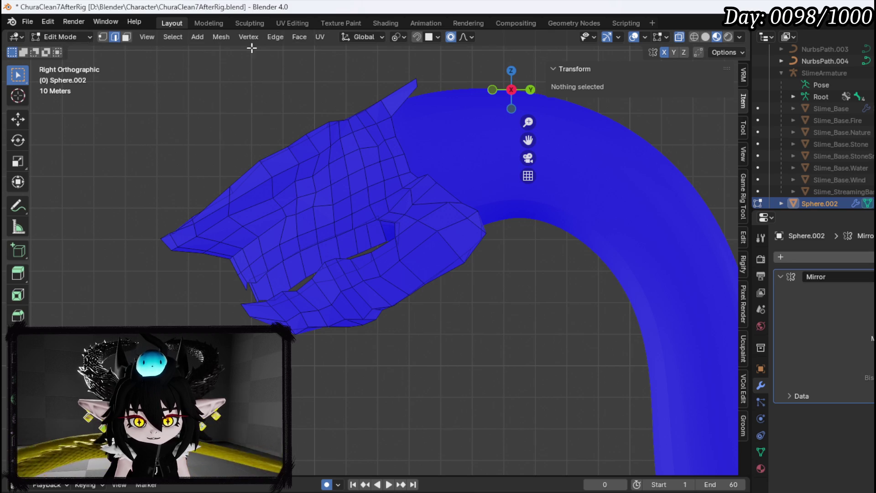
left_click(223, 37)
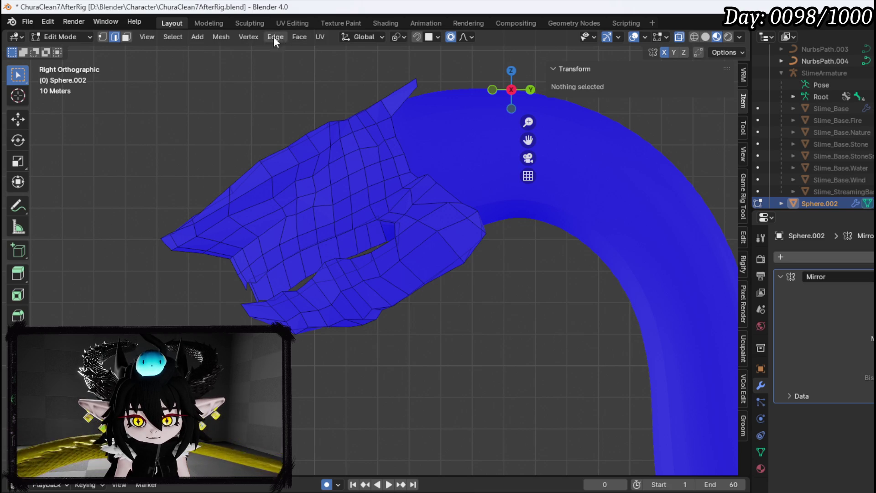
left_click(197, 37)
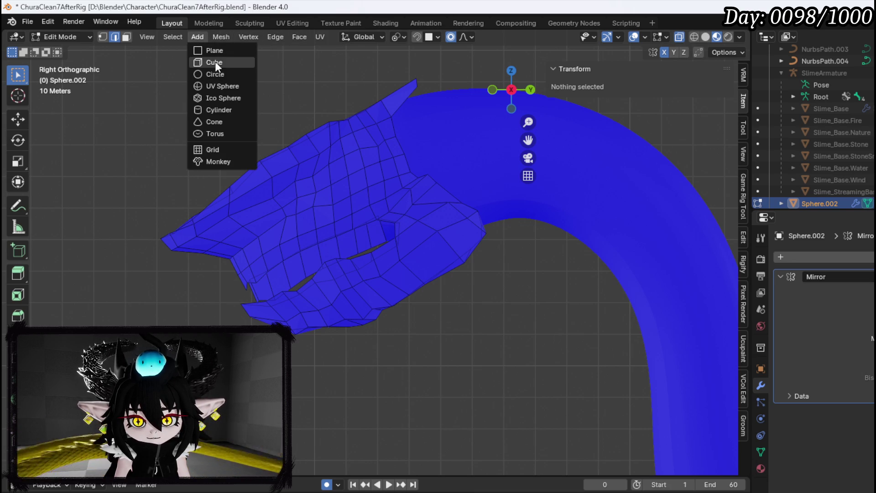
Step: Add a UV sphere to the mesh and move it up by the head
left_click(217, 87)
scroll(341, 237, "down", 5)
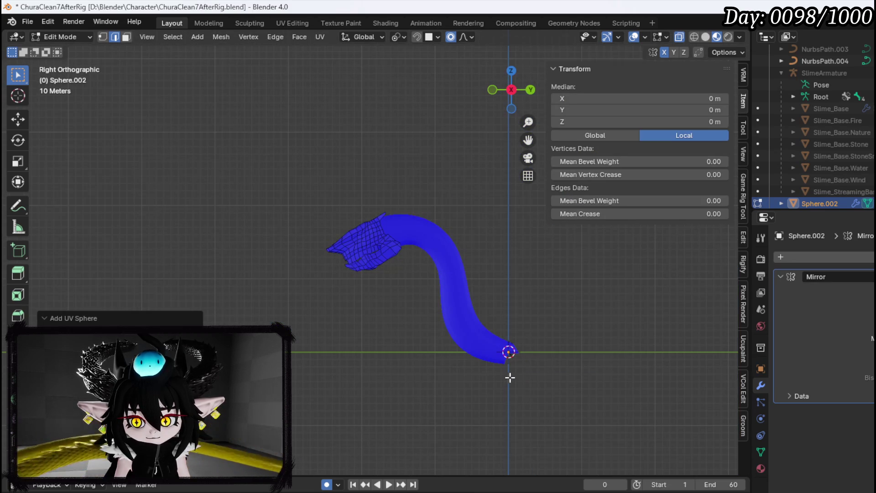
key("g")
left_click(352, 263)
scroll(347, 256, "up", 8)
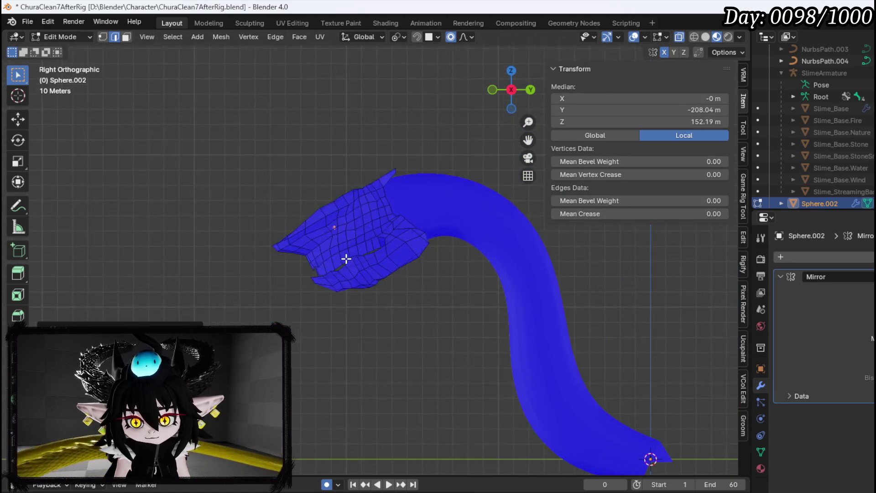
key("KP_1")
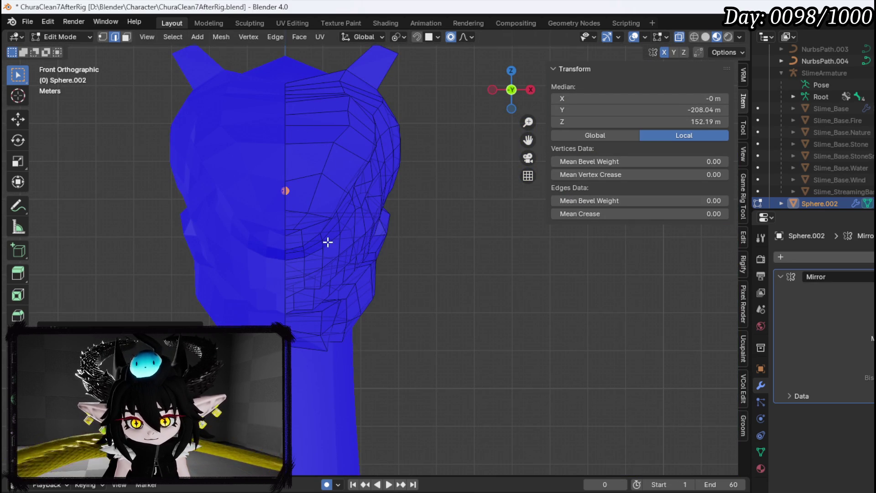
Step: Try several smooth-falloff moves, cancelling each so the mesh stays unchanged
key("g")
key("Escape")
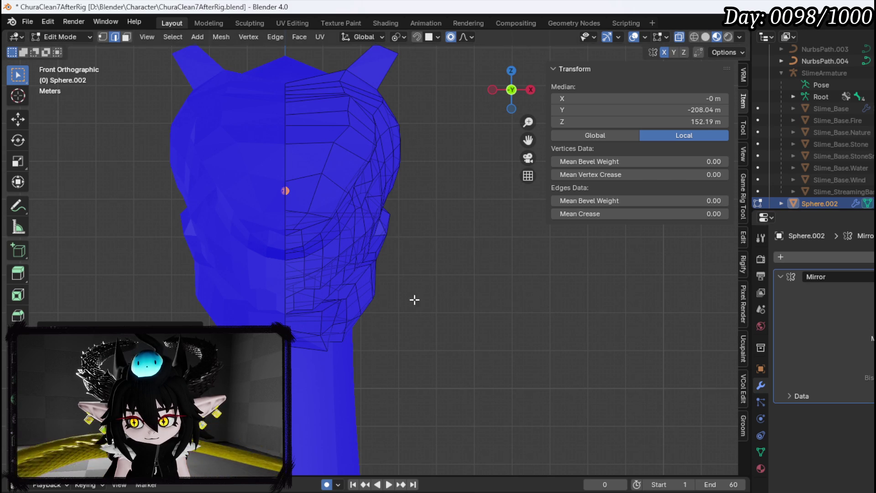
key("g")
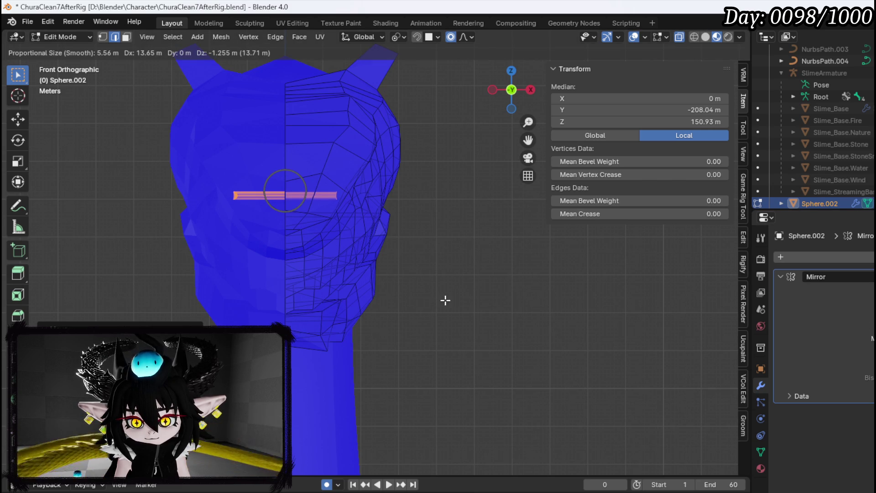
key("Escape")
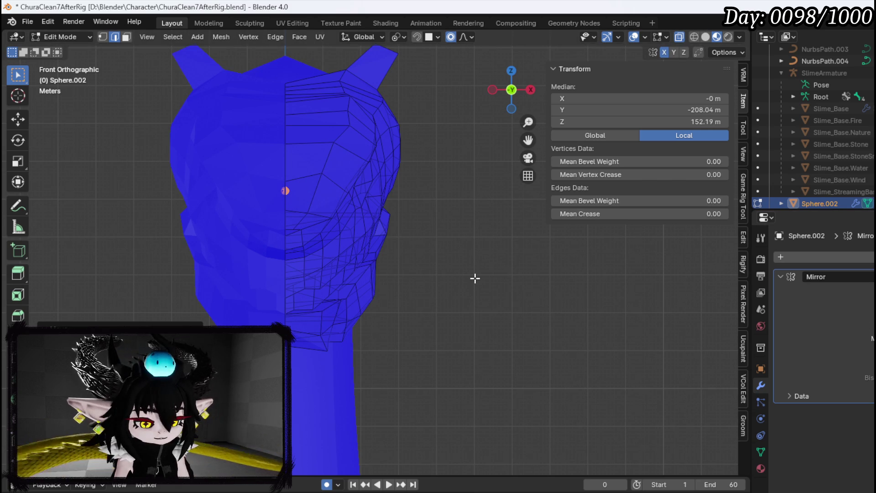
scroll(473, 278, "down", 8)
mouse_move(450, 233)
left_mouse_down()
mouse_move(382, 290)
mouse_move(722, 308)
left_mouse_up()
key("g")
key("Escape")
Step: Clear the vertex selection and add a new UV sphere through Add > UV Sphere
key("alt+a")
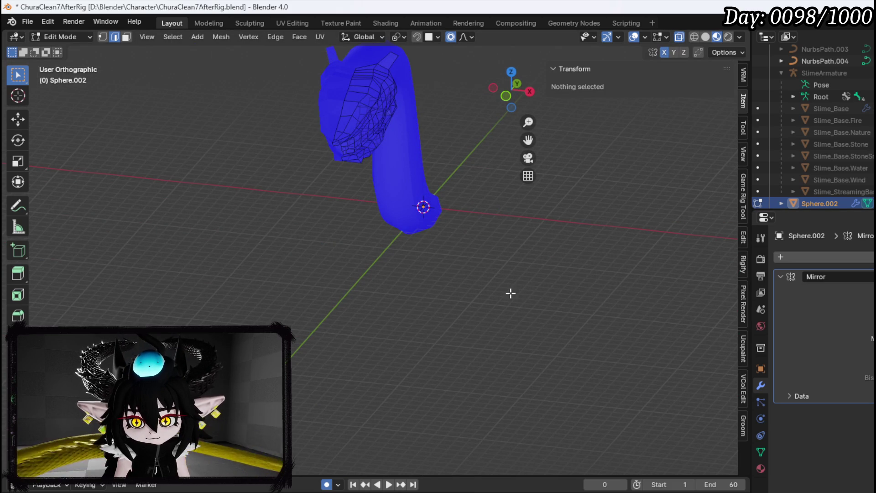
mouse_move(450, 244)
left_mouse_down()
mouse_move(460, 254)
mouse_move(262, 264)
mouse_move(337, 265)
mouse_move(244, 222)
left_mouse_up()
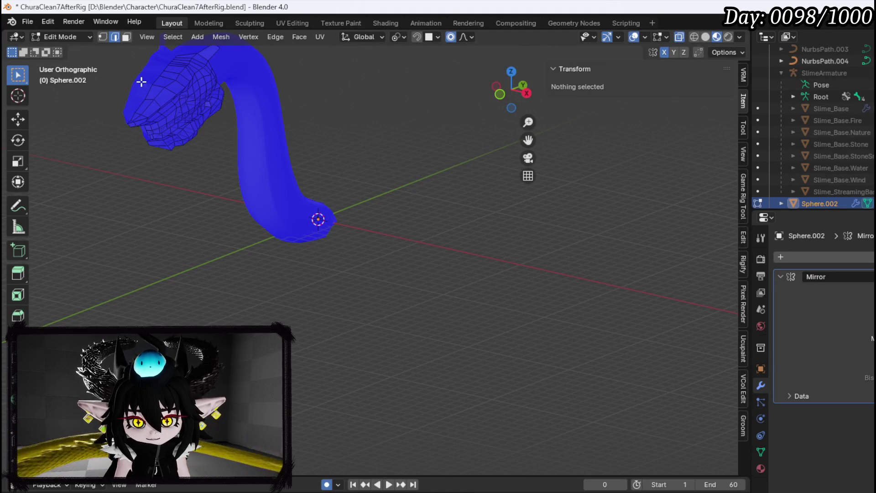
left_click(200, 37)
left_click(198, 36)
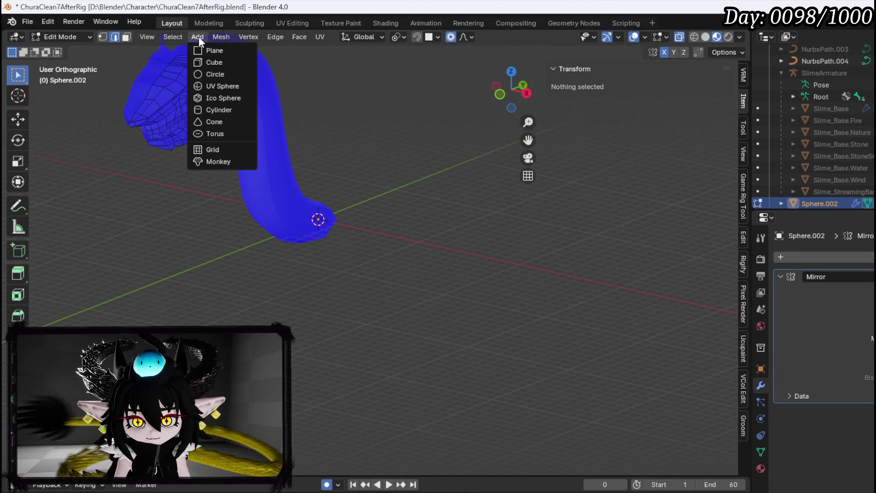
left_click(212, 86)
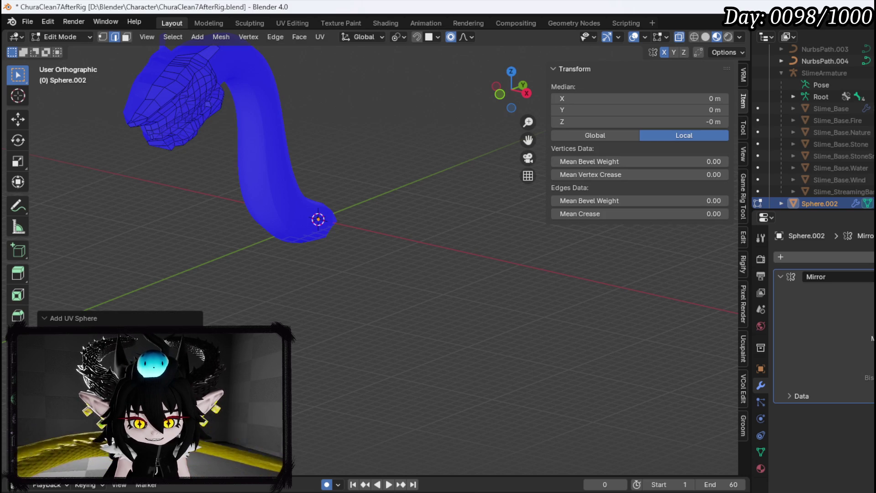
left_click_drag(289, 291, 404, 294)
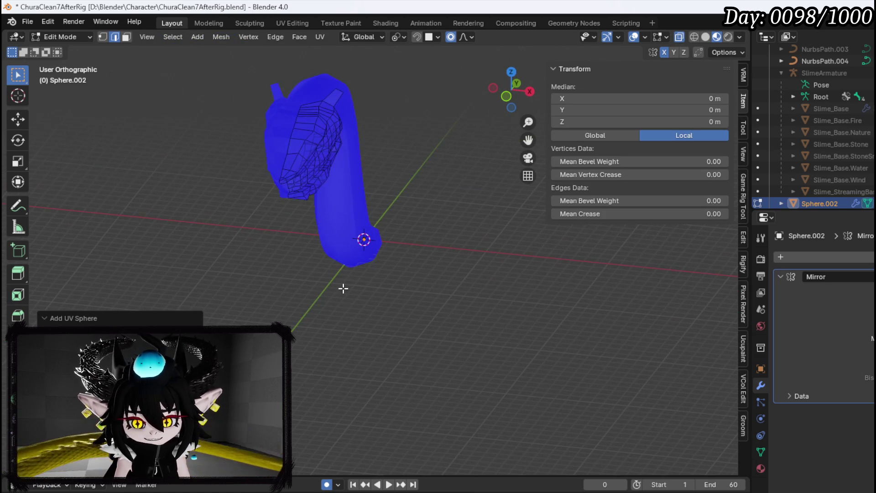
Step: In Front view, move the new sphere up toward the head
key("KP_1")
key("g")
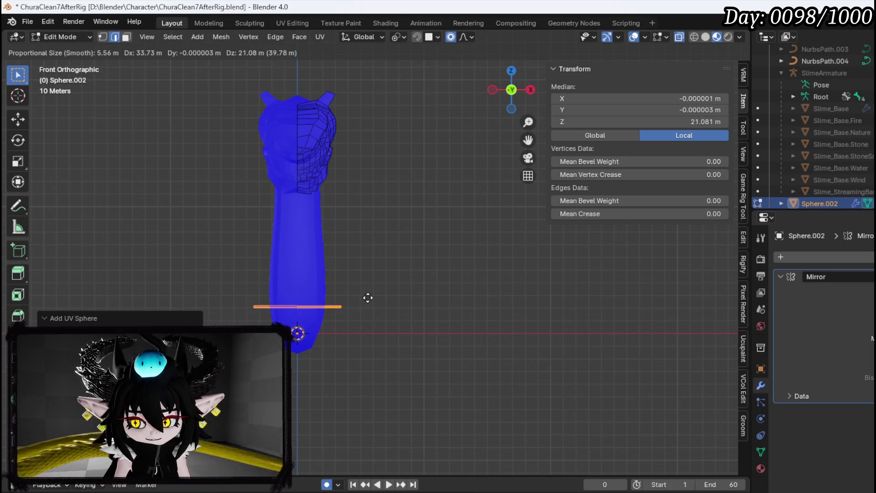
key("Escape")
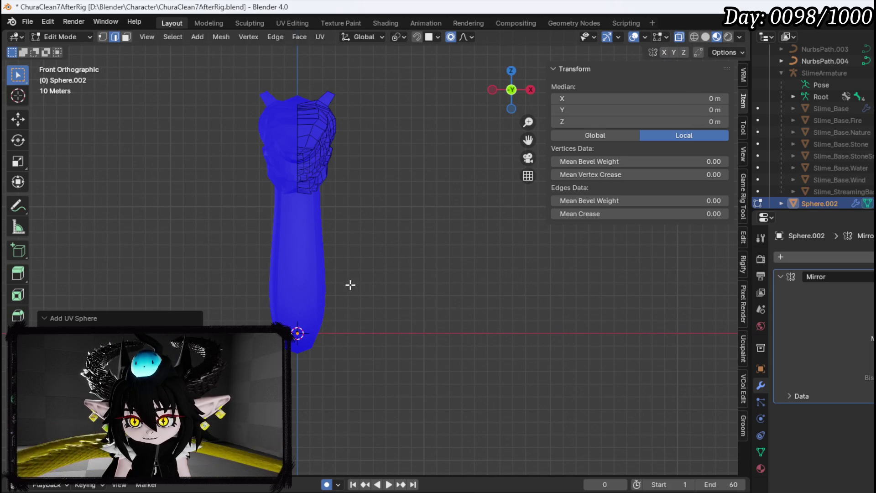
key("g")
left_click(397, 98)
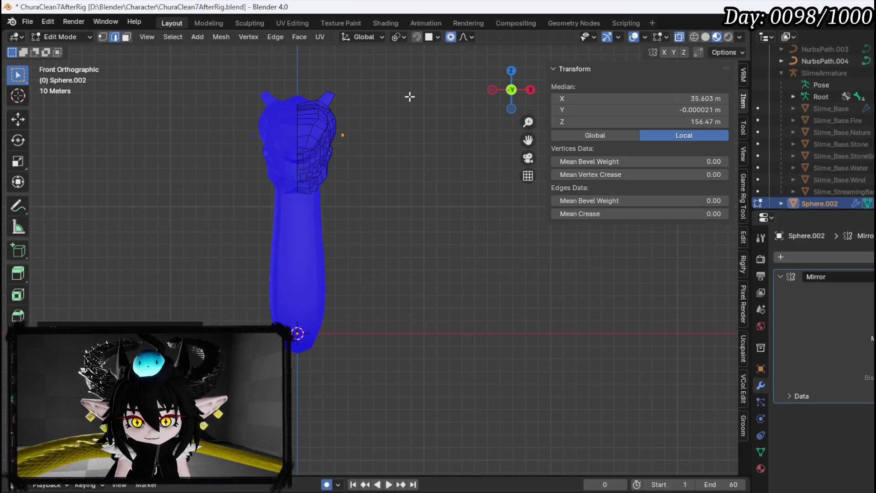
left_click_drag(456, 114, 392, 133)
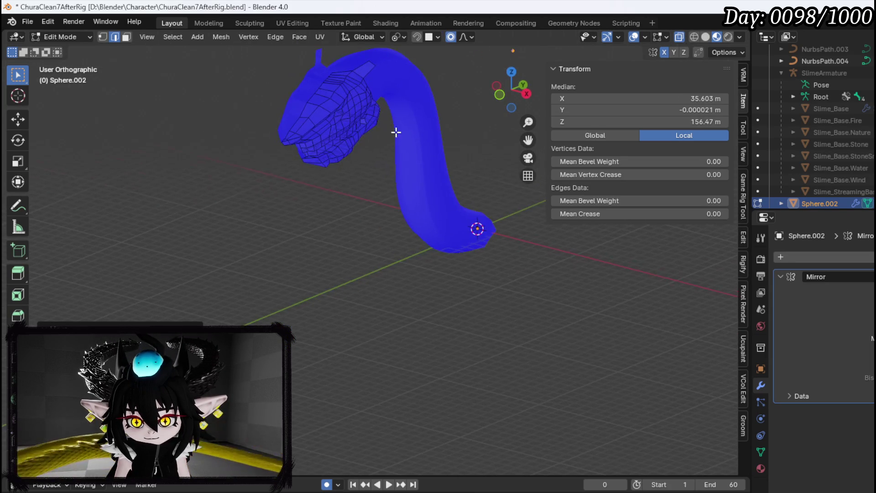
Step: Scale the sphere in Right view and place it on the side of the head as an eye
key("KP_3")
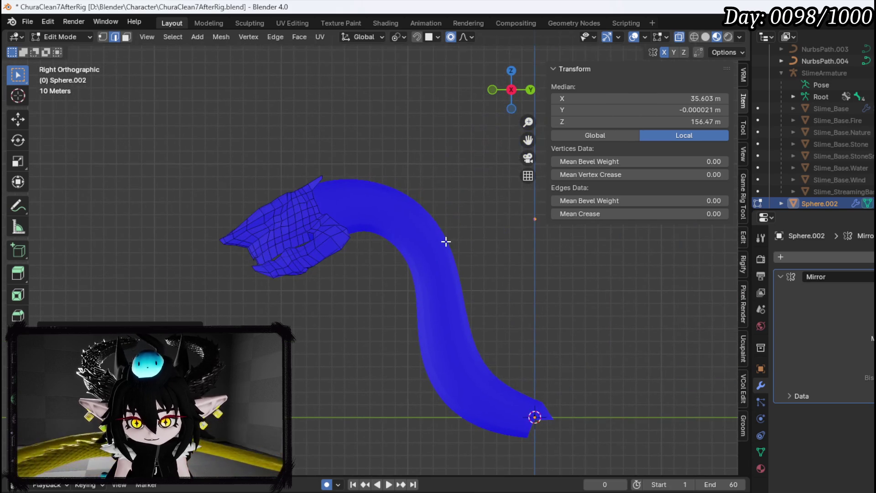
key("s")
key("g")
left_click(268, 241)
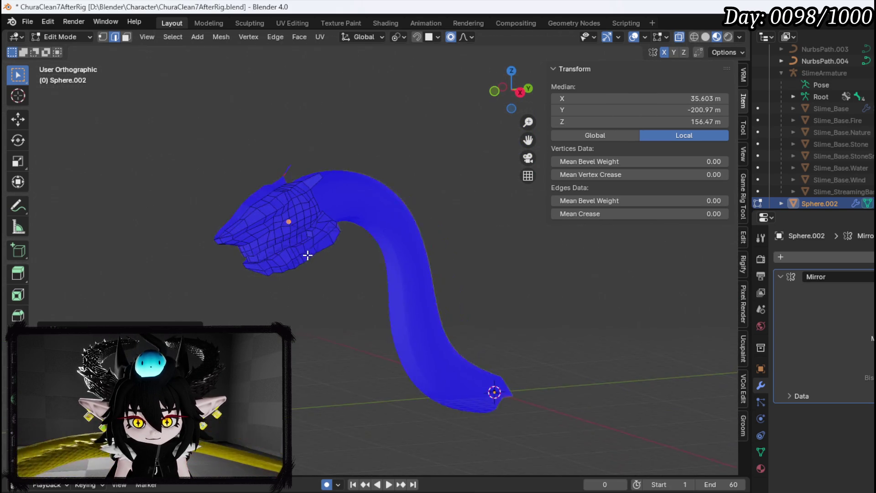
scroll(290, 219, "up", 5)
key("KP_1")
key("g")
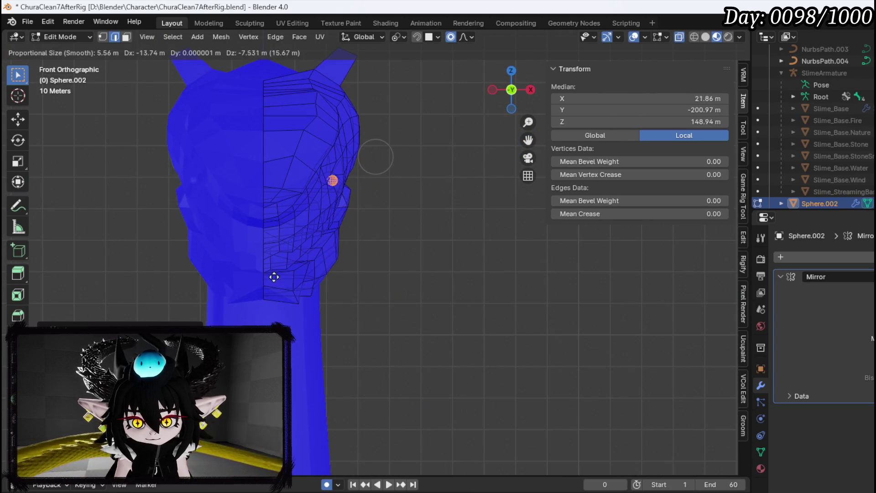
left_click(271, 282)
key("KP_3")
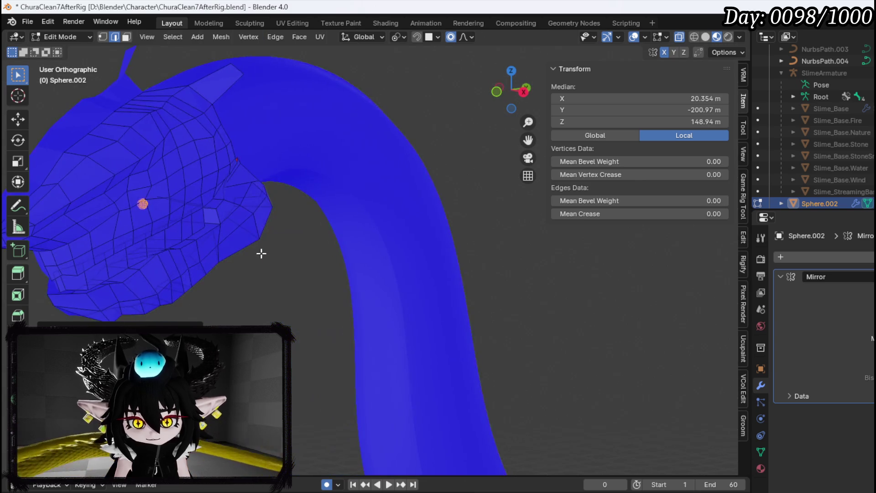
scroll(147, 226, "up", 5)
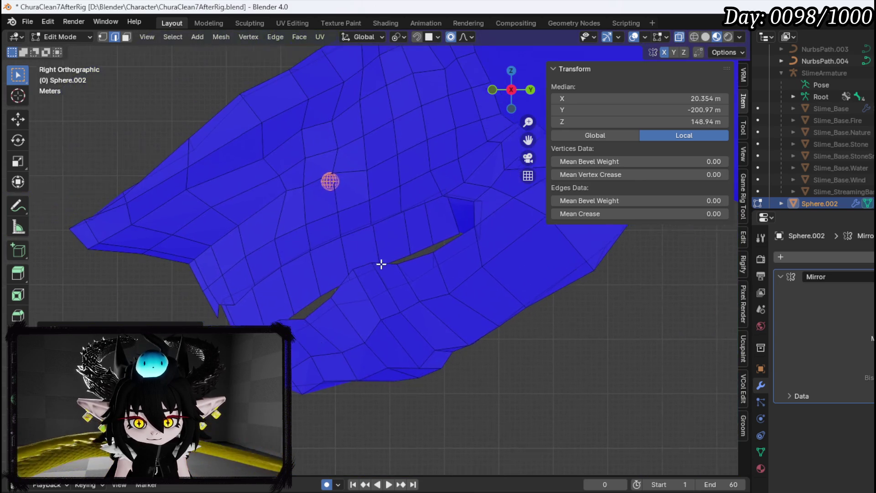
Step: Raise the eye sphere along the head and rotate it slightly in the front view
key("g")
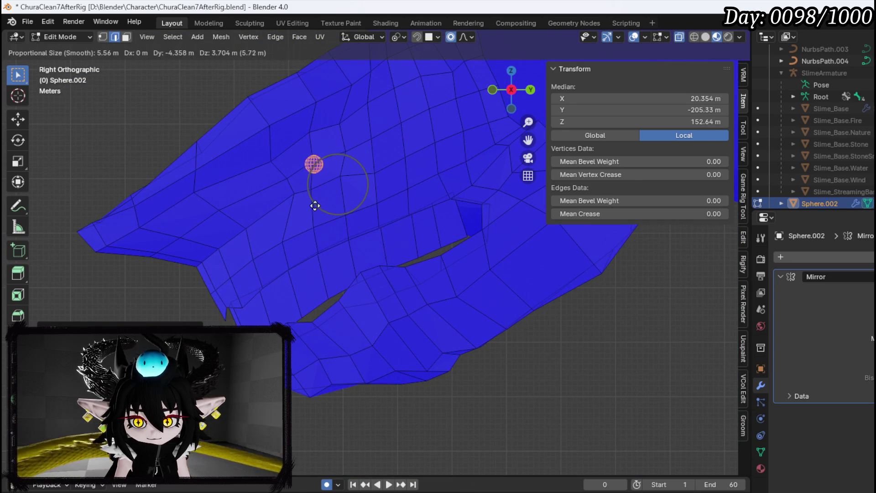
left_click(314, 206)
mouse_move(329, 183)
left_mouse_down()
mouse_move(358, 246)
mouse_move(415, 270)
mouse_move(255, 247)
left_mouse_up()
key("s")
key("Escape")
key("KP_3")
key("KP_1")
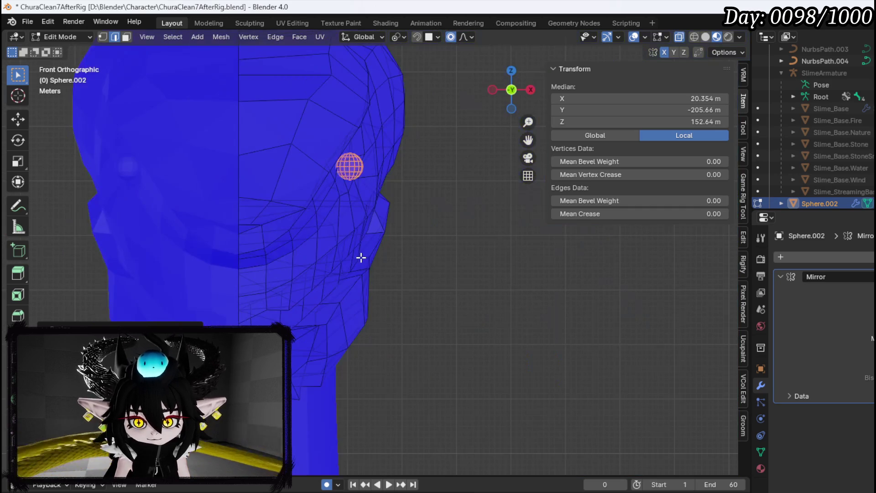
key("r")
left_click(354, 221)
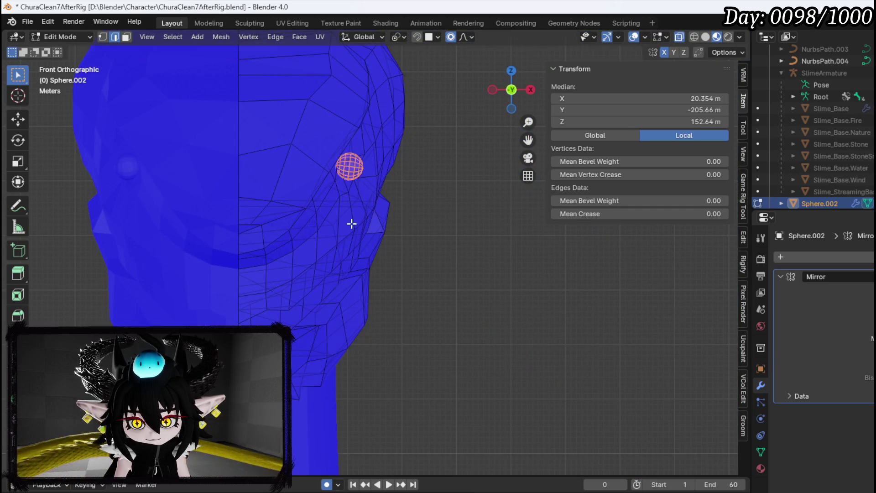
Step: Reposition the eye sphere from the top view, shifting it to the right
left_click_drag(355, 221, 244, 316)
key("KP_7")
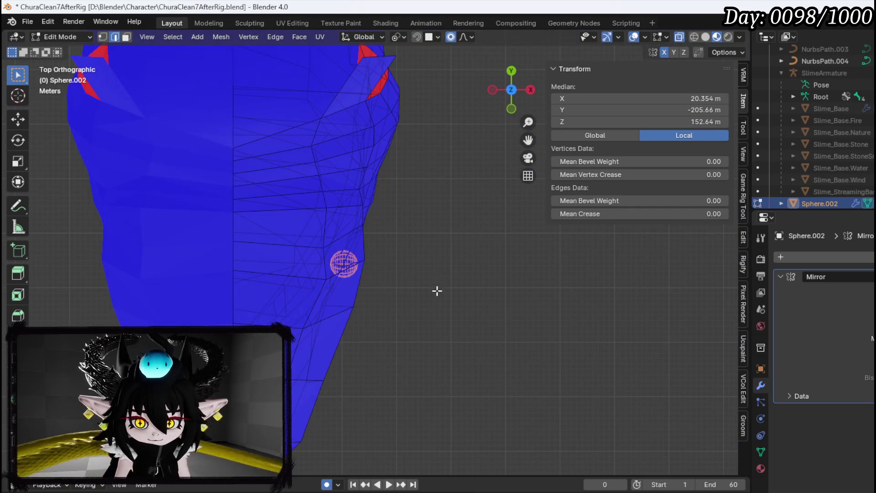
key("g")
left_click(372, 337)
mouse_move(372, 337)
left_mouse_down()
mouse_move(335, 284)
mouse_move(251, 219)
left_mouse_up()
scroll(423, 268, "up", 2)
scroll(319, 279, "up", 3)
key("g")
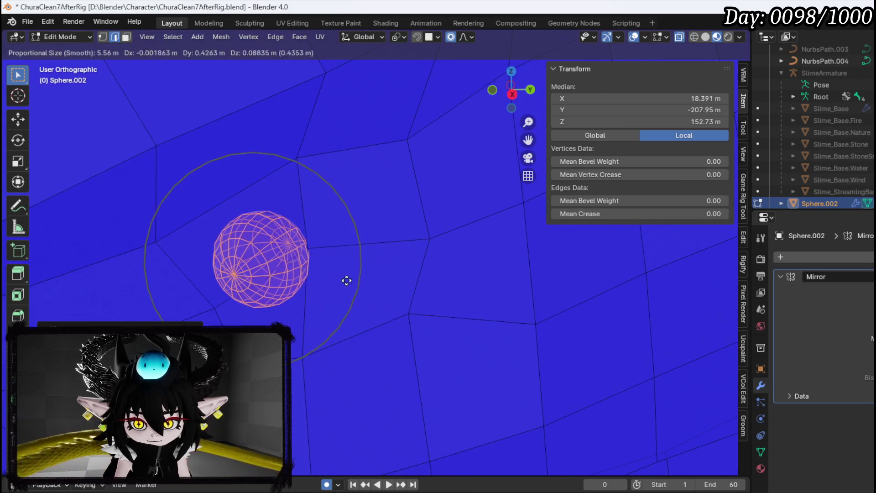
left_click(381, 277)
left_click_drag(273, 273, 272, 279)
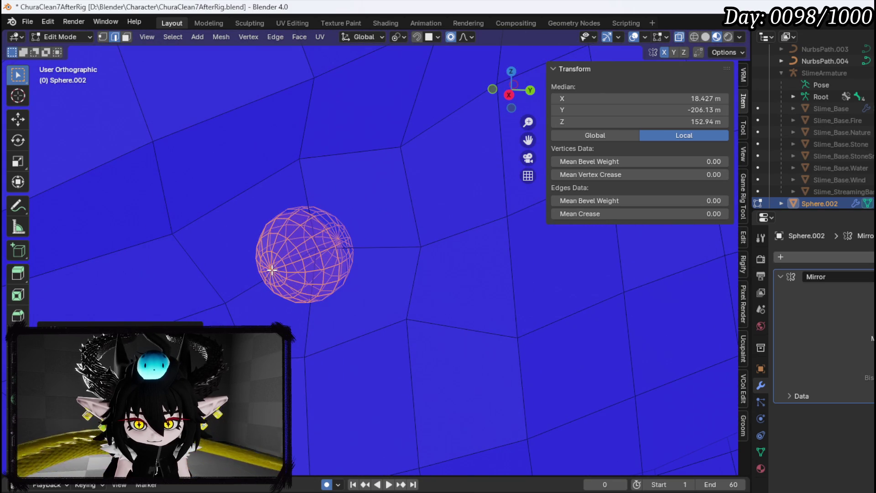
Step: Pick a head vertex beside the eye and pull it around the sphere with proportional falloff
left_click(274, 270)
left_click(273, 270)
key("g")
key("x")
key("Escape")
mouse_move(316, 275)
left_mouse_down()
mouse_move(300, 313)
mouse_move(335, 374)
mouse_move(413, 388)
mouse_move(404, 381)
left_mouse_up()
key("g")
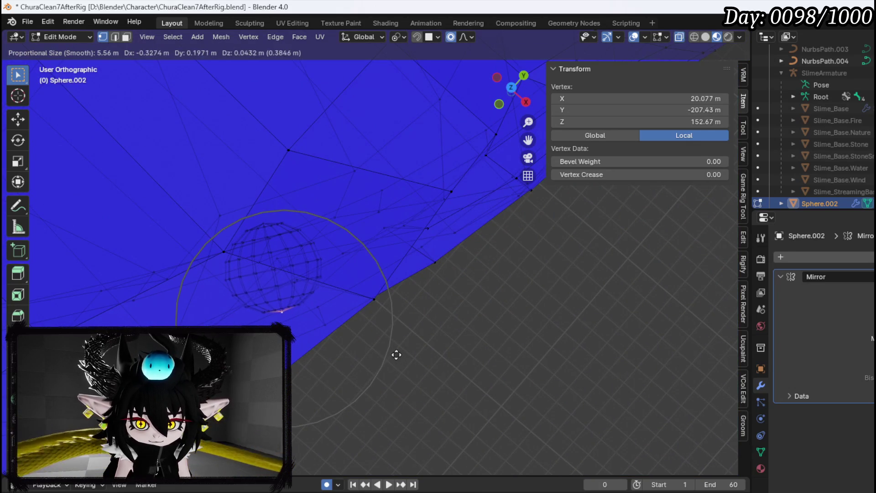
scroll(396, 350, "up", 4)
scroll(395, 342, "up", 3)
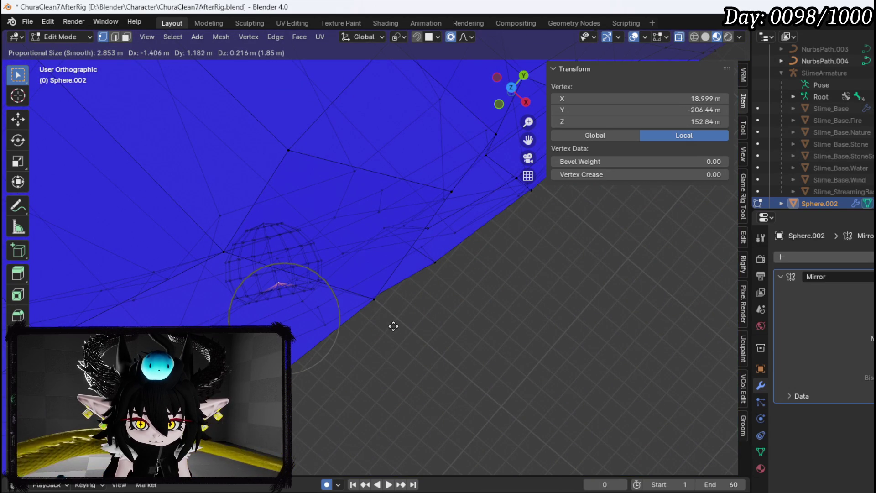
left_click(391, 326)
scroll(370, 319, "up", 5)
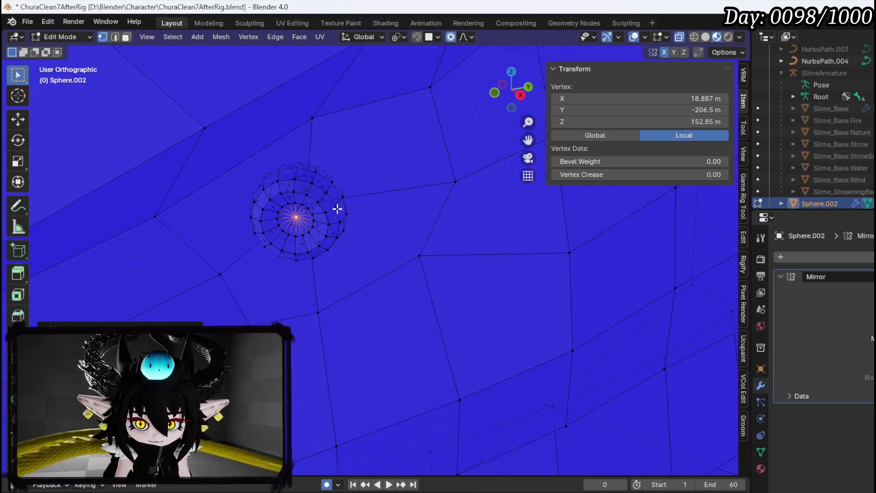
scroll(274, 241, "down", 2)
scroll(383, 251, "down", 5)
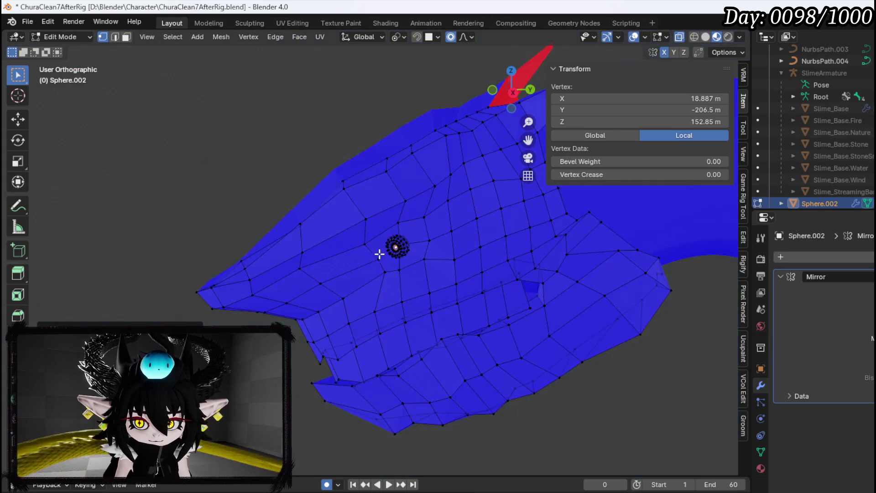
scroll(553, 303, "down", 8)
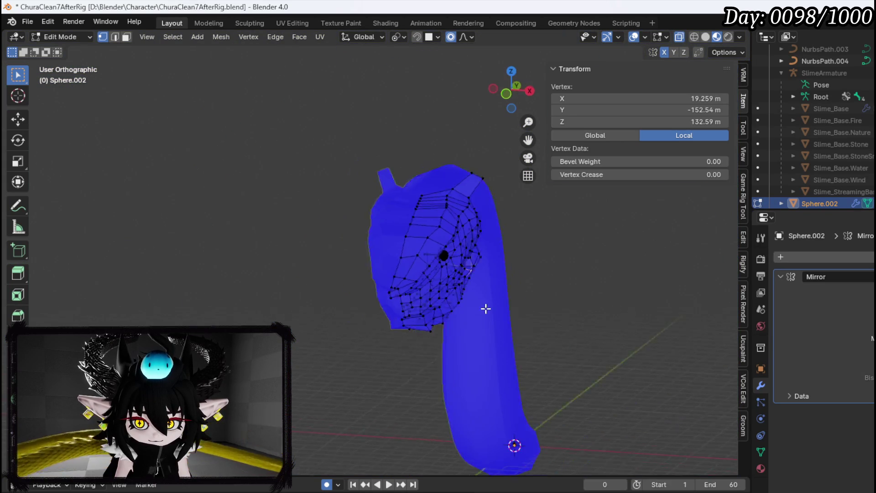
Step: Deselect the vertex and look at the serpent in a straight side view
mouse_move(429, 319)
left_mouse_down()
mouse_move(229, 313)
mouse_move(452, 303)
mouse_move(360, 300)
left_mouse_up()
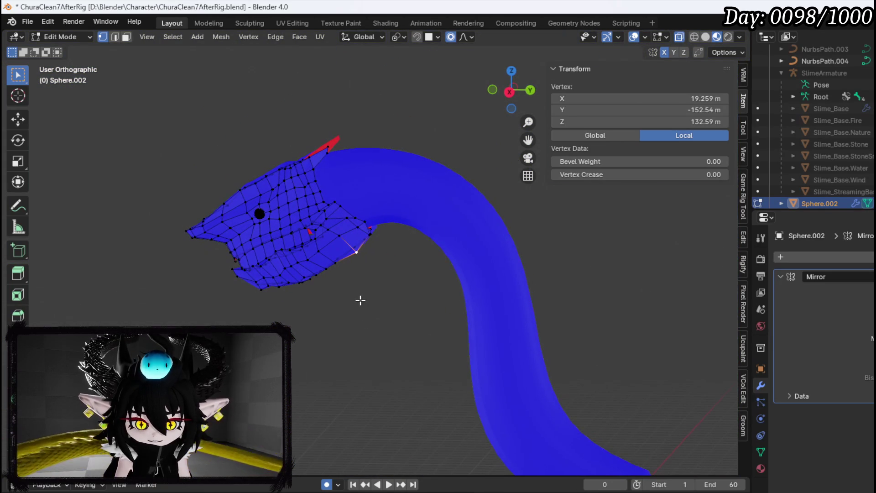
left_click(371, 301)
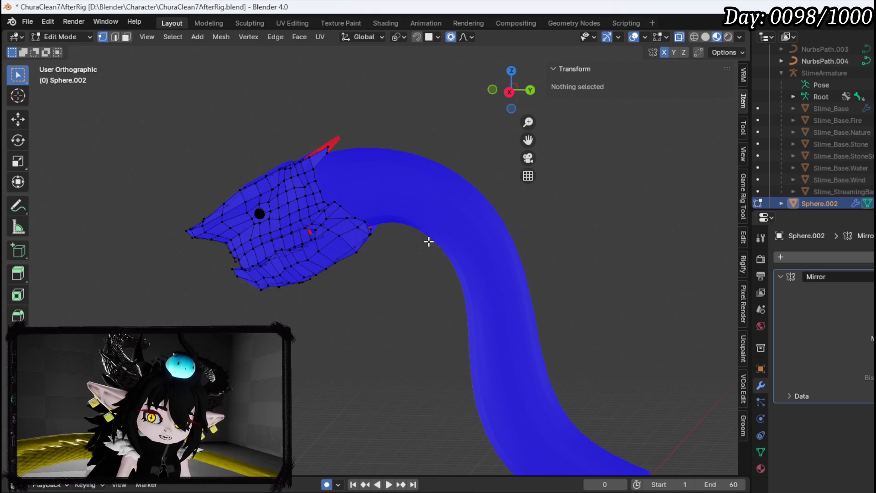
scroll(380, 245, "down", 4)
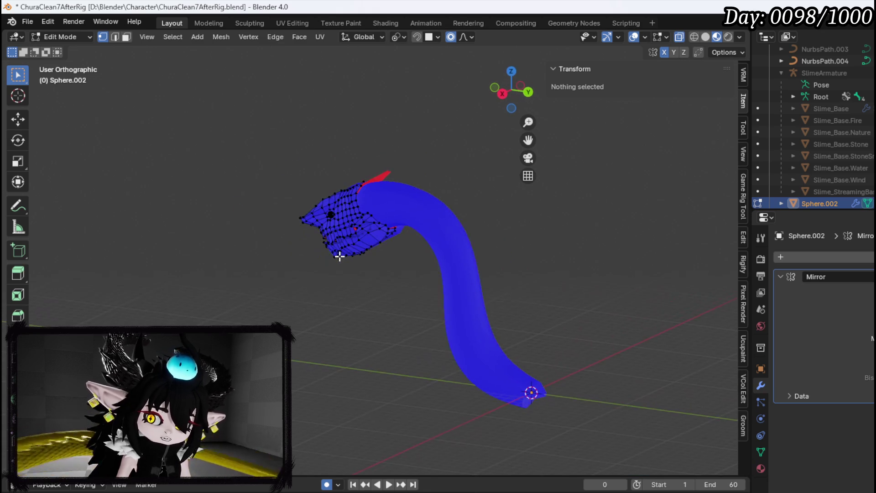
left_click_drag(340, 256, 415, 260)
key("KP_3")
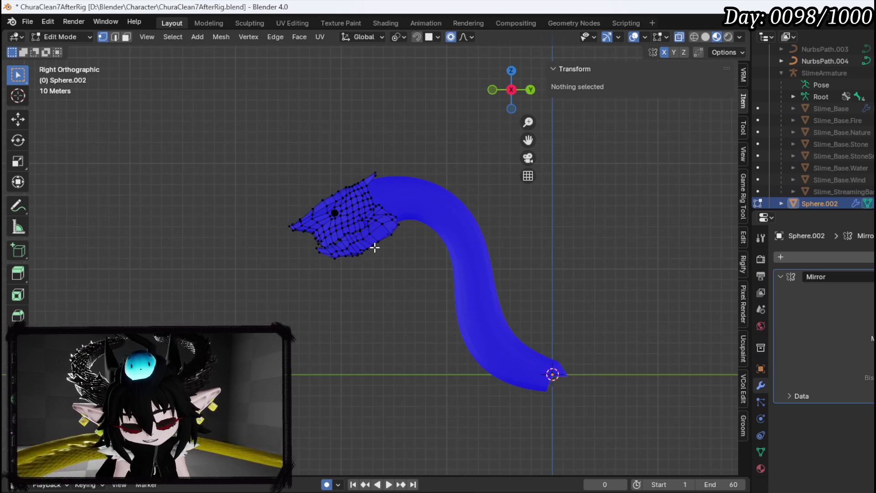
Step: Pull the snout tip vertex forward with proportional editing, then nudge it slightly down
scroll(357, 224, "up", 6)
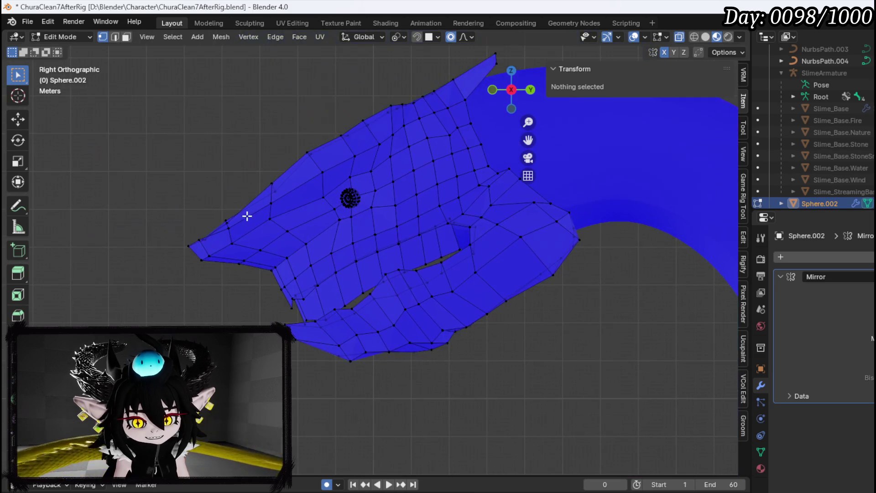
left_click(188, 246)
key("g")
scroll(210, 281, "down", 5)
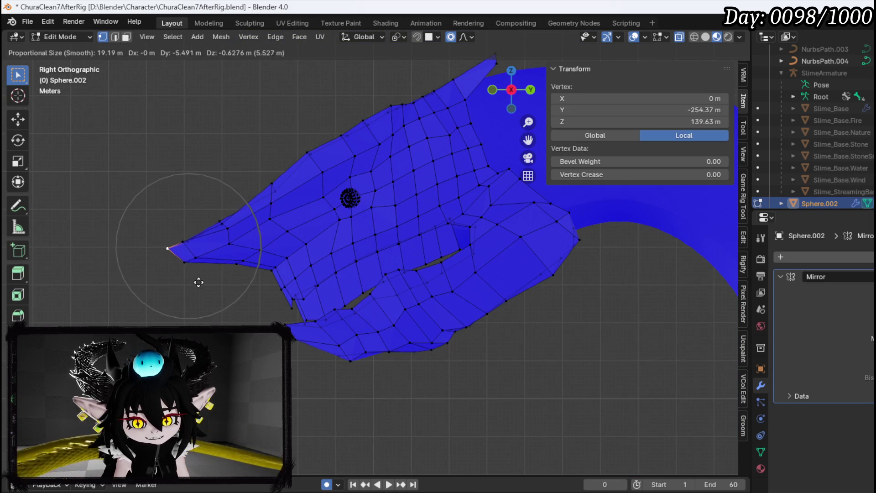
scroll(173, 290, "down", 2)
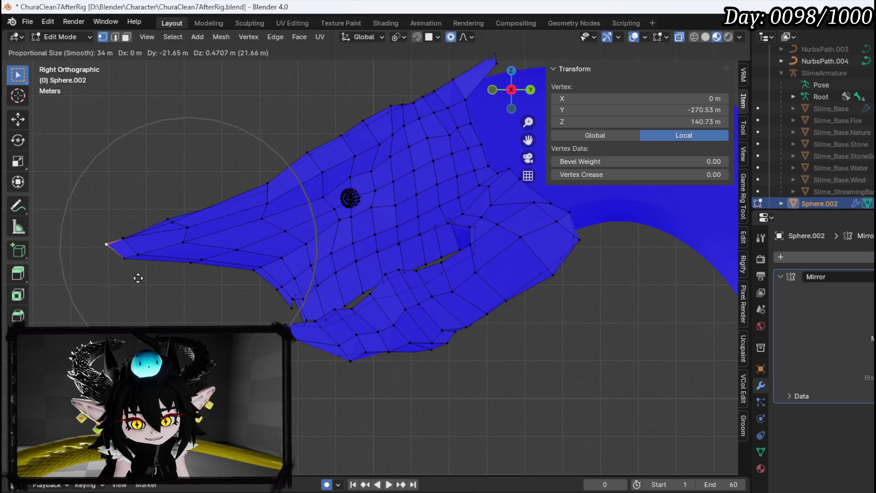
left_click(145, 291)
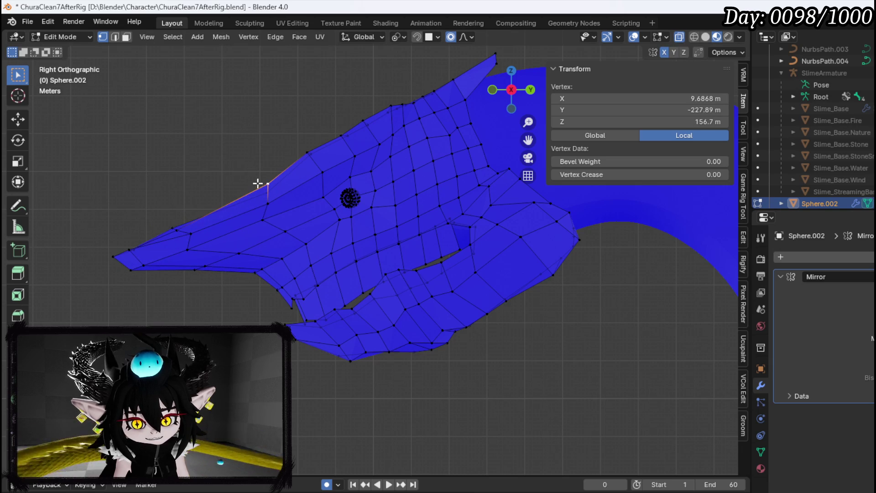
key("g")
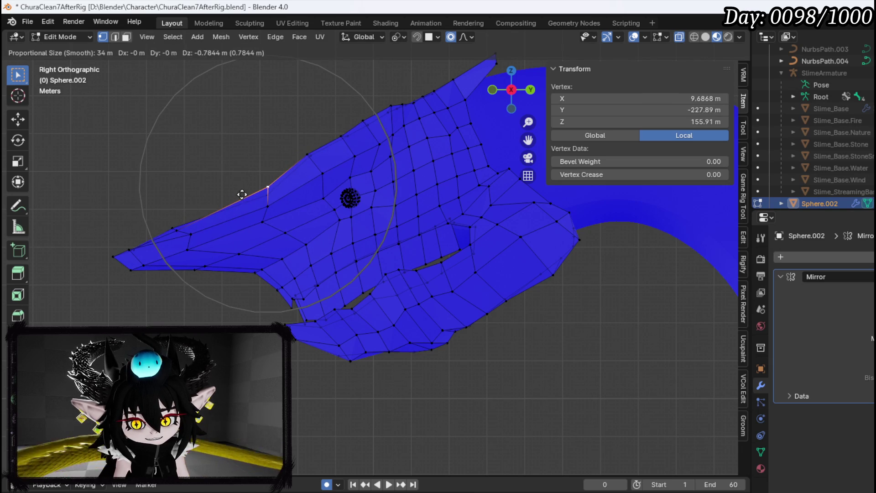
left_click(249, 194)
Step: Shift an upper snout vertex, undo its extra raise, and inspect the head and body
left_click(409, 144)
key("g")
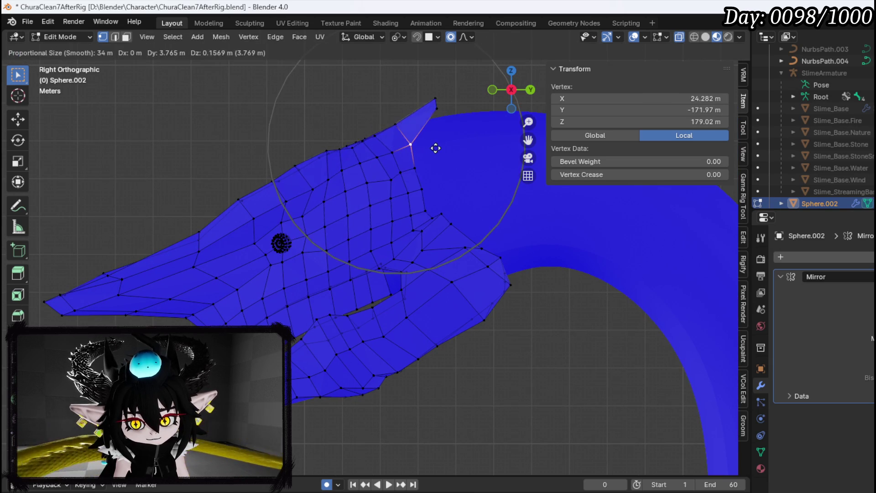
left_click(425, 144)
key("g")
left_click(395, 110)
key("ctrl+z")
scroll(429, 160, "down", 3)
mouse_move(446, 176)
left_mouse_down()
mouse_move(591, 245)
mouse_move(557, 245)
mouse_move(254, 172)
mouse_move(419, 181)
mouse_move(468, 223)
mouse_move(542, 215)
mouse_move(373, 234)
left_mouse_up()
scroll(376, 228, "down", 2)
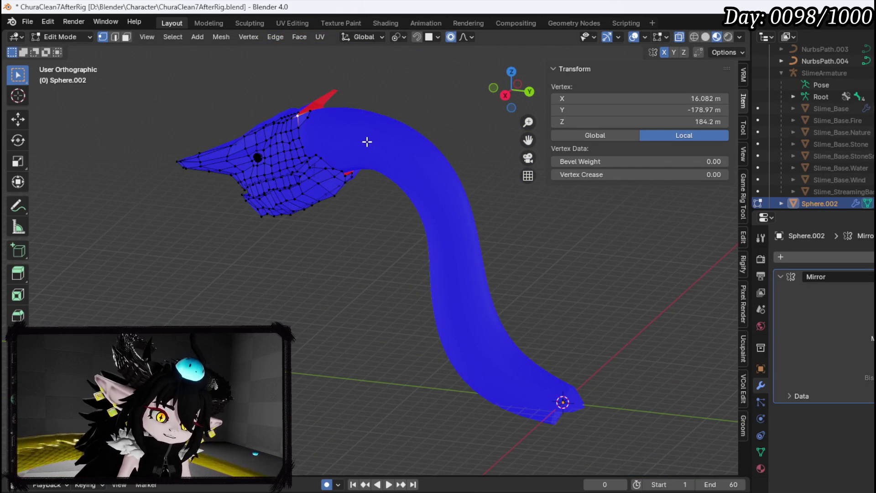
mouse_move(329, 205)
left_mouse_down()
mouse_move(446, 207)
mouse_move(352, 177)
mouse_move(325, 245)
mouse_move(380, 204)
mouse_move(334, 177)
left_mouse_up()
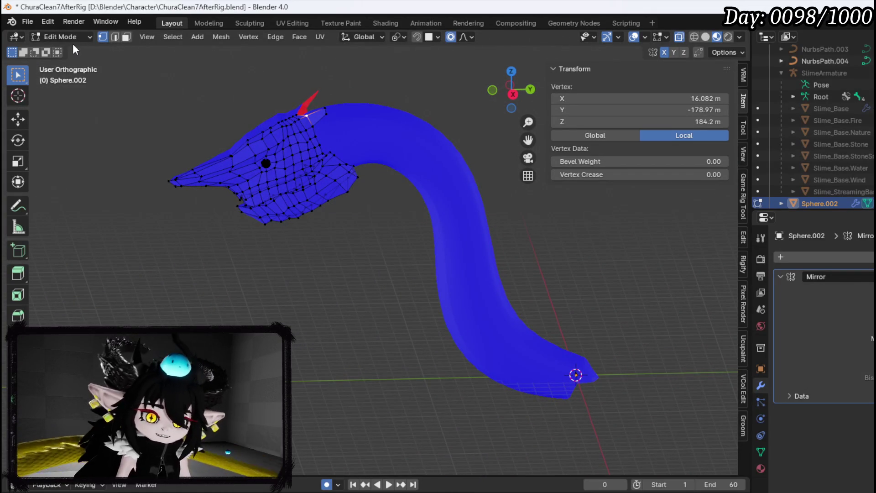
Step: Return to Object Mode and edit the NurbsPath.004 curve body in side view
left_click(73, 40)
left_click(70, 50)
left_click(413, 147)
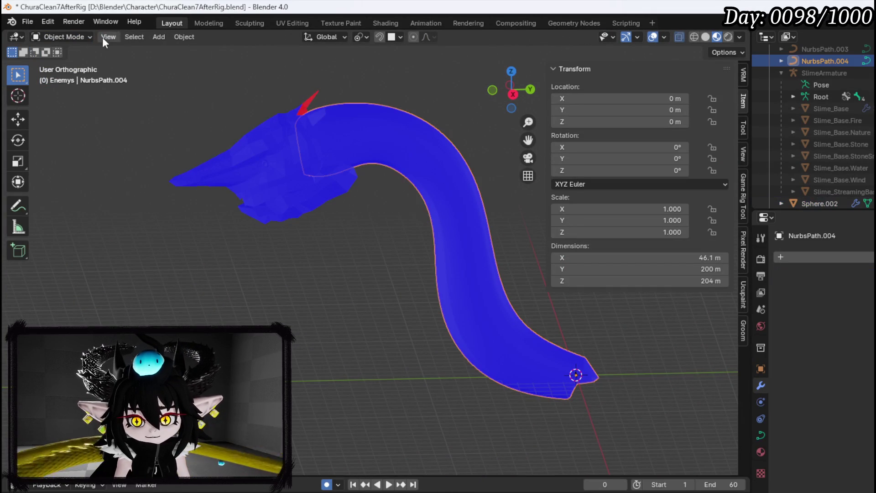
left_click(69, 38)
left_click(67, 58)
key("KP_1")
key("KP_3")
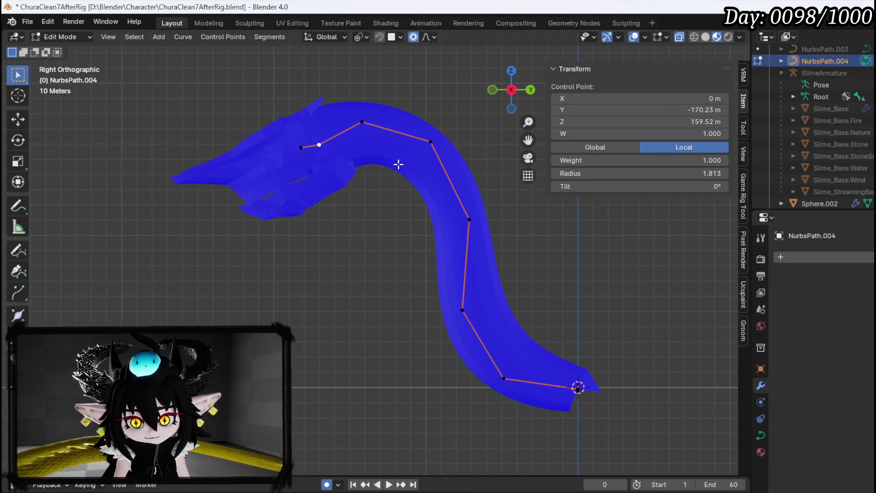
Step: Thicken the selected neck control point with Alt+S and move it lower
key("alt+s")
left_click(426, 172)
key("g")
scroll(446, 184, "up", 8)
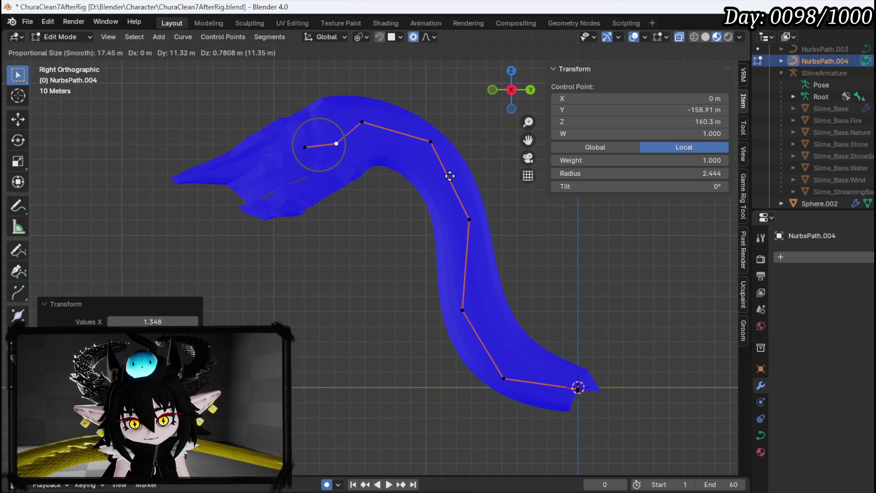
left_click(449, 187)
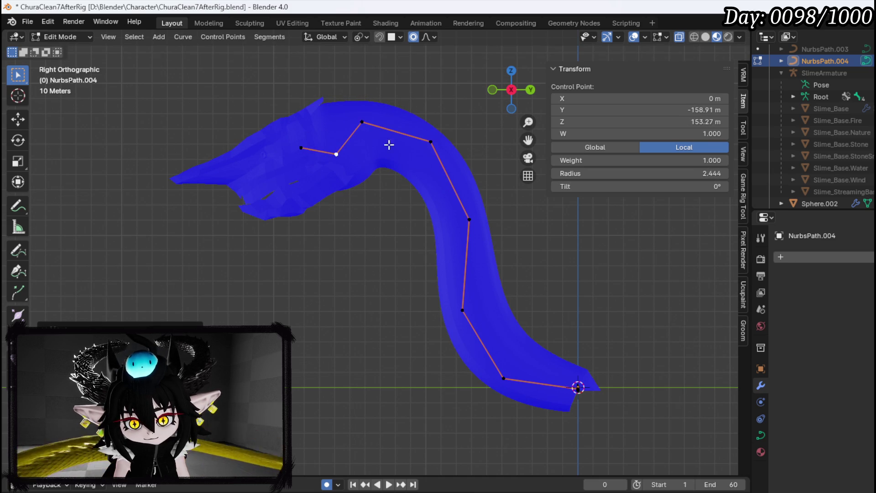
key("g")
left_click(397, 145)
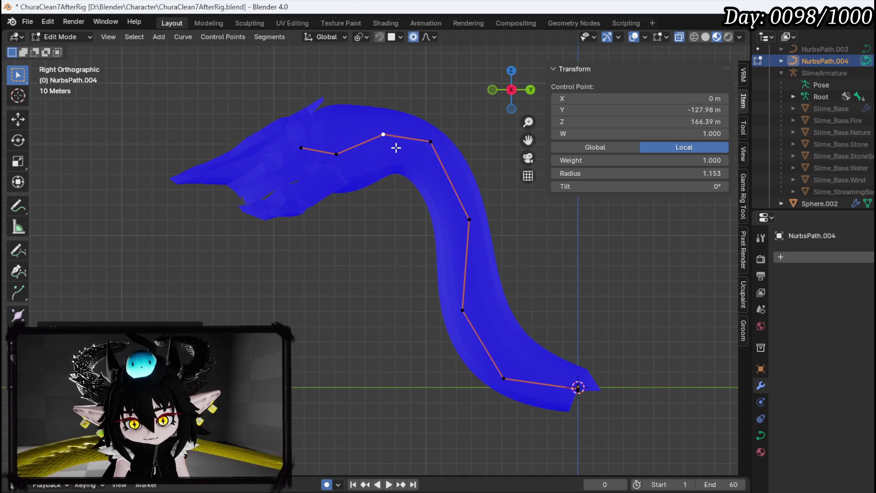
Step: Move the control point up inside the head, cancelling a further end-point adjustment
scroll(435, 127, "up", 6)
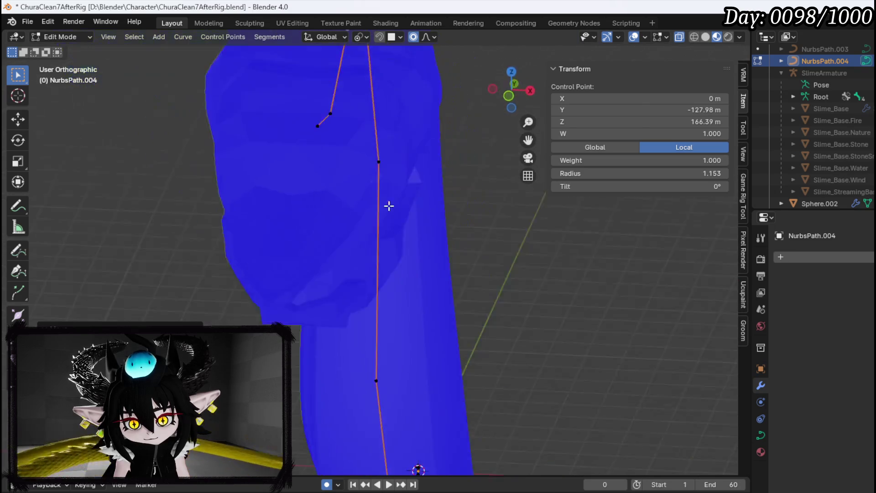
mouse_move(377, 195)
left_mouse_down()
mouse_move(479, 172)
mouse_move(512, 148)
left_mouse_up()
left_click_drag(256, 204, 294, 213)
key("g")
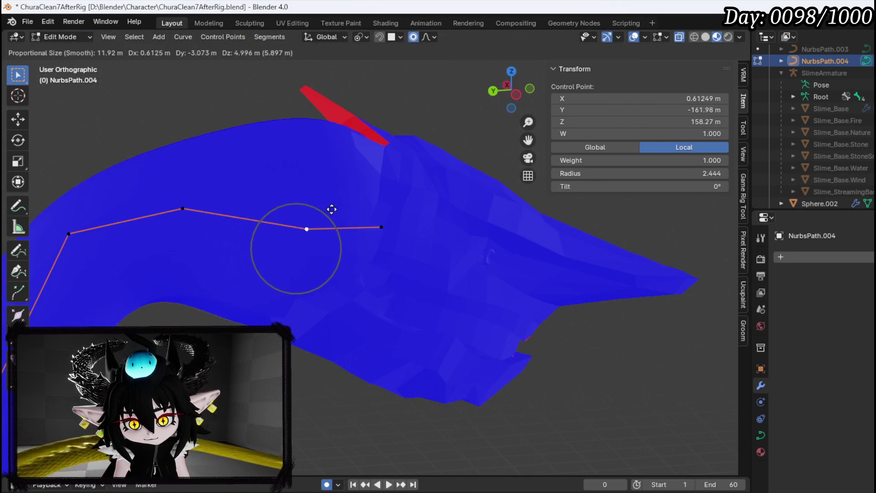
left_click(337, 205)
left_click_drag(385, 228, 379, 239)
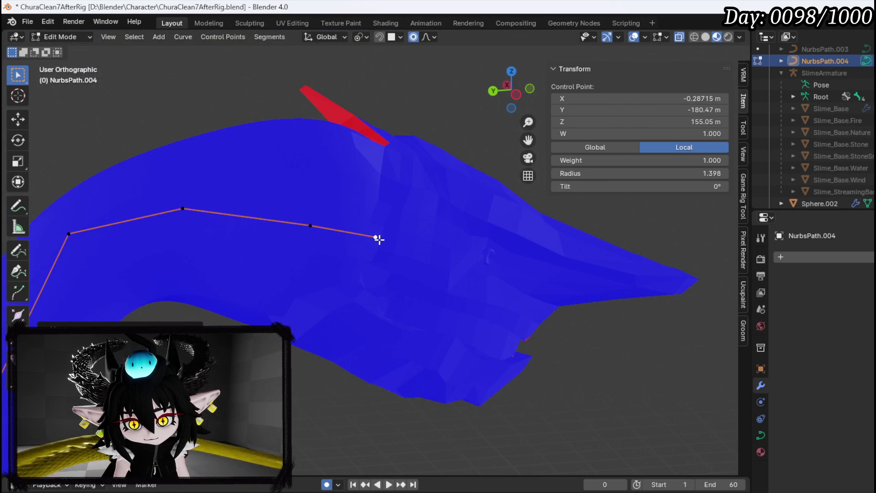
mouse_move(313, 227)
left_mouse_down()
mouse_move(328, 150)
mouse_move(290, 203)
mouse_move(402, 207)
mouse_move(315, 204)
mouse_move(422, 229)
mouse_move(352, 210)
mouse_move(416, 196)
mouse_move(417, 151)
left_mouse_up()
right_click(302, 202)
Step: Thicken the curve point again and move the end point up and left into the head
key("alt+s")
left_click(431, 235)
key("g")
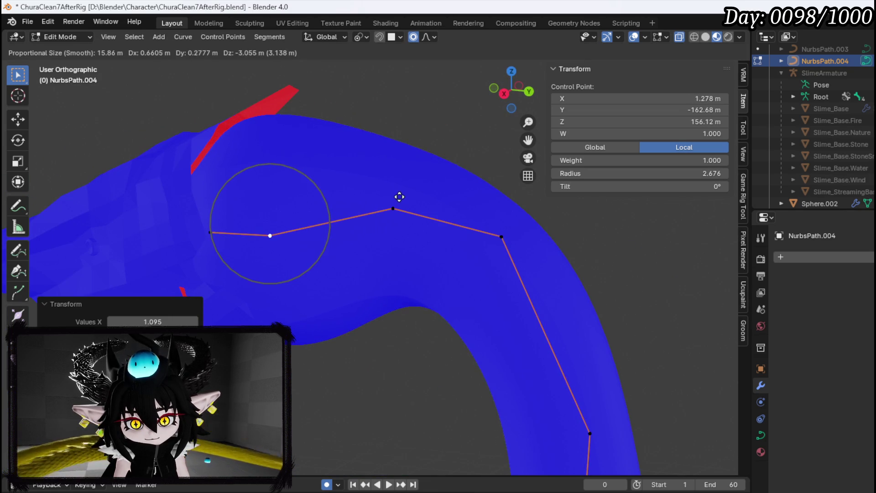
left_click(398, 196)
key("g")
left_click(204, 221)
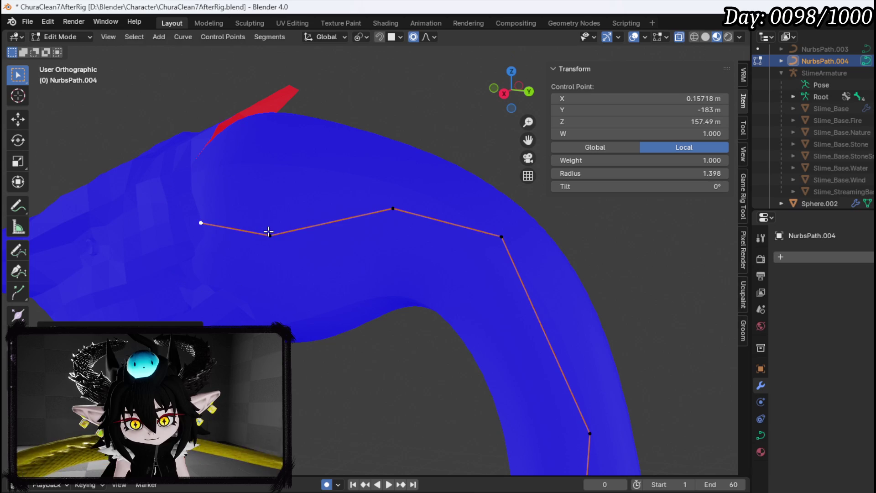
key("g")
left_click(280, 223)
mouse_move(280, 222)
left_mouse_down()
mouse_move(405, 201)
mouse_move(461, 173)
mouse_move(426, 141)
mouse_move(372, 232)
mouse_move(419, 282)
mouse_move(331, 245)
mouse_move(179, 242)
mouse_move(261, 224)
left_mouse_up()
Step: Fatten the neck point once more to 1.216, return to Object Mode, select the head mesh
key("alt+s")
left_click(410, 268)
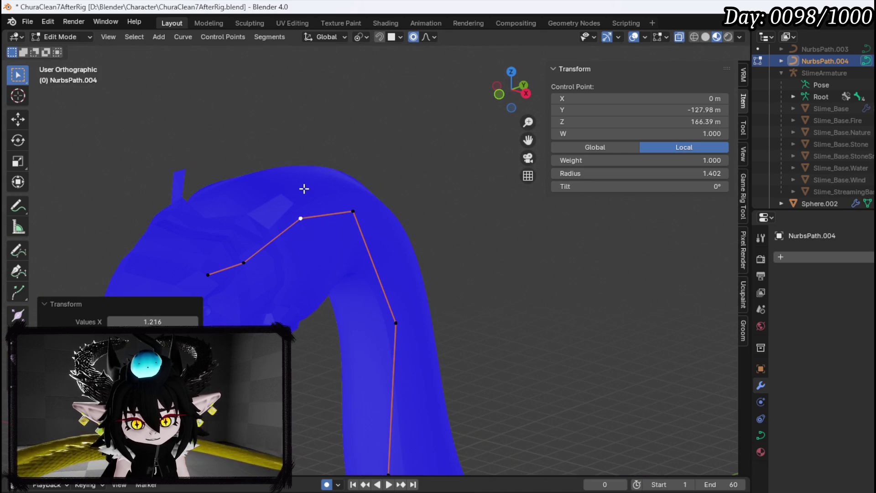
left_click_drag(308, 188, 183, 221)
mouse_move(262, 200)
left_mouse_down()
mouse_move(180, 229)
mouse_move(270, 225)
left_mouse_up()
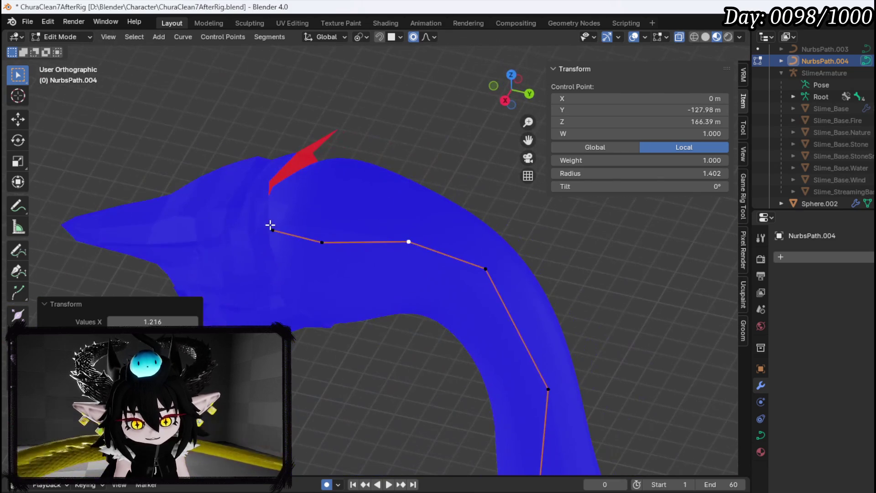
left_click(76, 42)
left_click(68, 51)
mouse_move(125, 94)
left_mouse_down()
mouse_move(300, 179)
mouse_move(357, 147)
mouse_move(259, 220)
left_mouse_up()
left_click(259, 220)
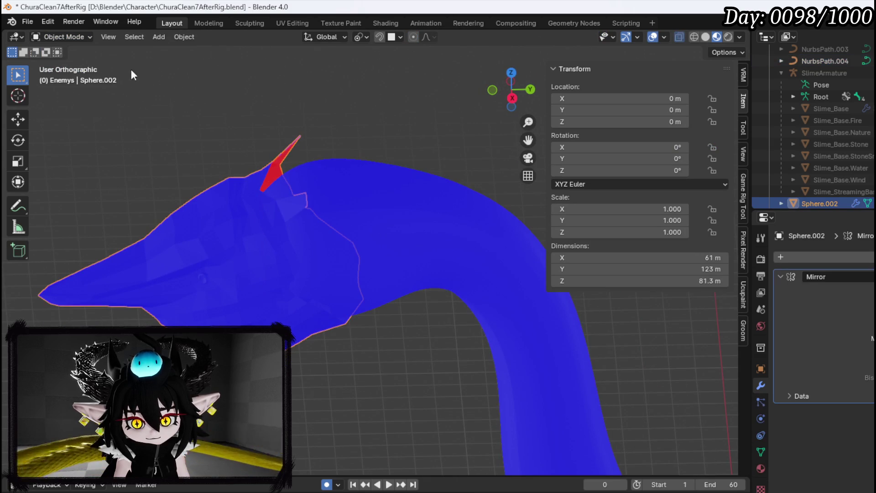
Step: Edit the head mesh in face select mode and pick a face on top of the head
left_click(77, 39)
left_click(67, 57)
mouse_move(299, 174)
left_mouse_down()
mouse_move(219, 174)
mouse_move(257, 195)
left_mouse_up()
scroll(174, 166, "up", 3)
key("2")
left_click(183, 172)
key("3")
left_click(146, 170)
mouse_move(181, 171)
left_mouse_down()
mouse_move(207, 186)
mouse_move(247, 188)
mouse_move(253, 140)
left_mouse_up()
Step: Lower the face, extrude it upward into a box spike, and move the tip up and forward
key("g")
key("Escape")
key("g")
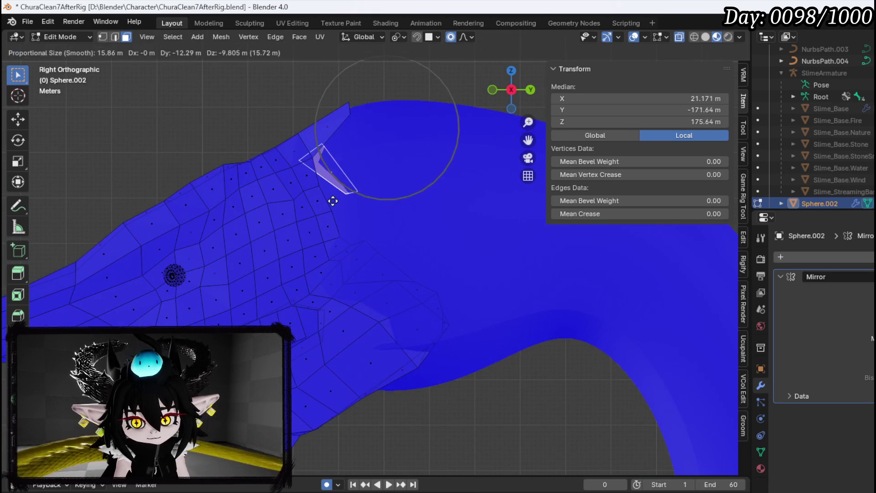
left_click(332, 201)
key("e")
left_click(372, 128)
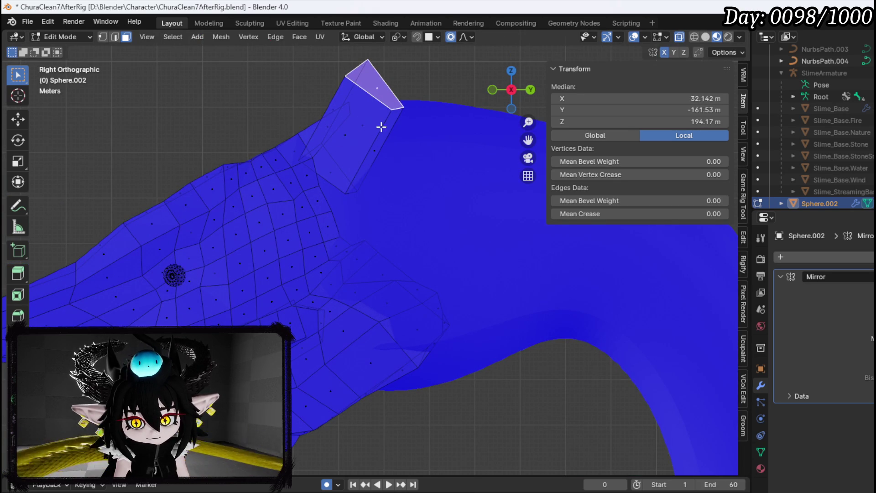
key("g")
left_click(404, 165)
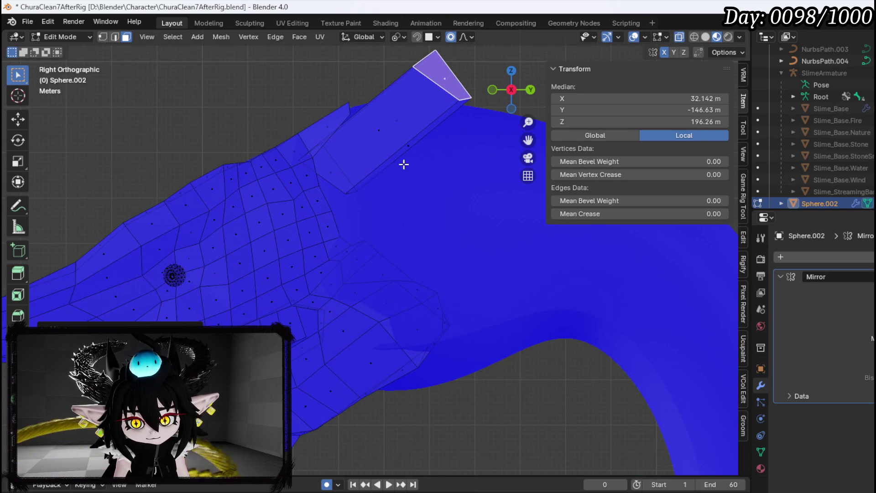
Step: Select the whole extruded spike with L and view it from the top
left_click(348, 179)
key("l")
key("KP_7")
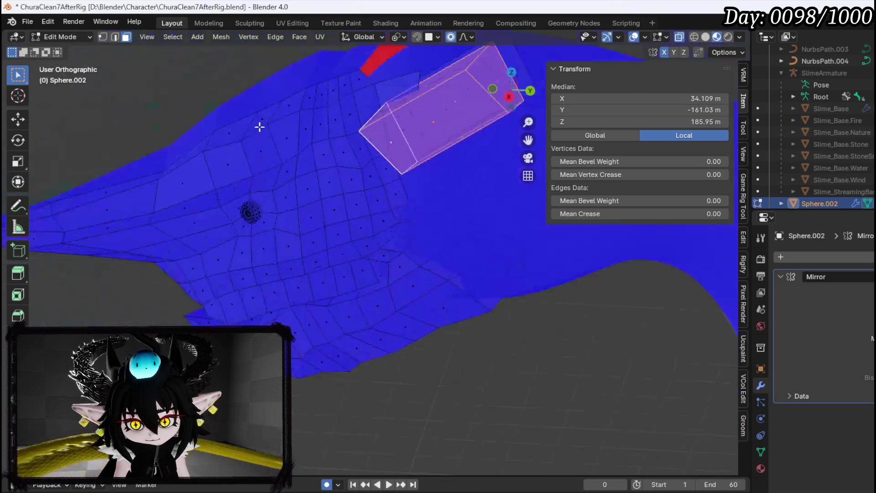
Step: Reposition the first spike piece several times and rotate it to a new angle
key("g")
left_click(369, 186)
key("g")
left_click(333, 228)
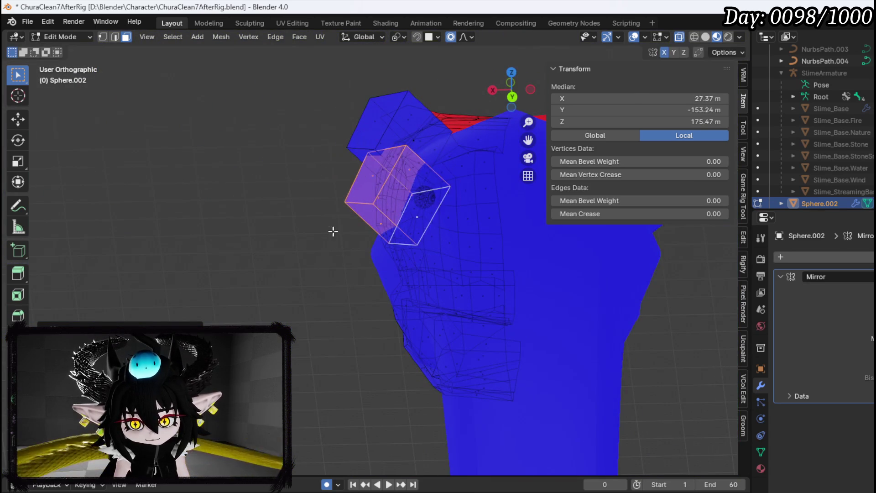
key("g")
left_click(315, 202)
key("g")
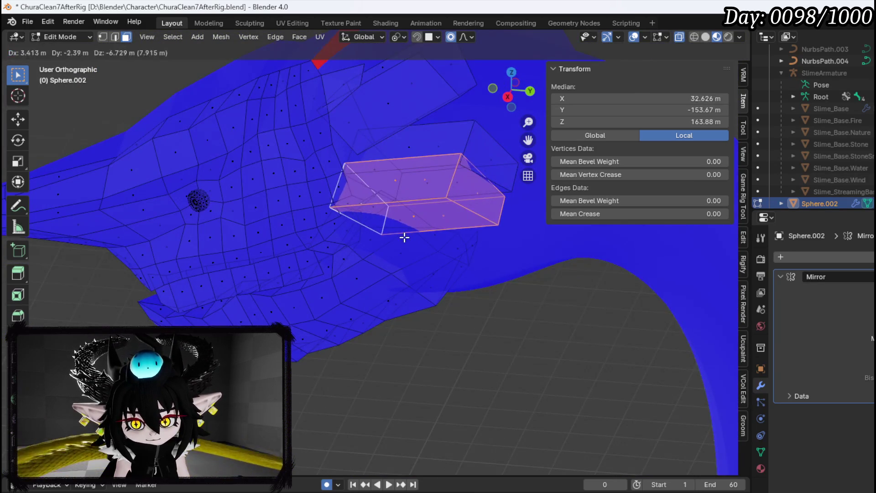
left_click(405, 237)
key("r")
left_click(411, 187)
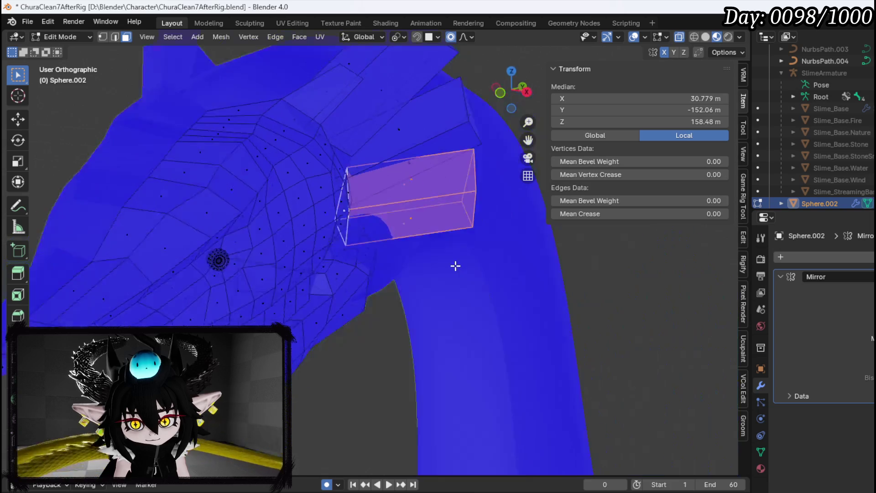
Step: Shift a spike box toward the centre line, then raise and tilt it along the head in side view
key("g")
left_click(322, 155)
key("KP_3")
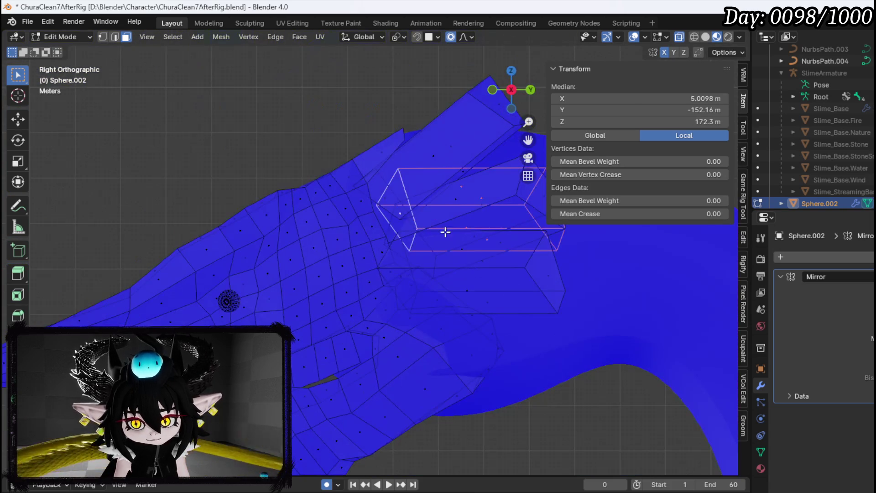
key("g")
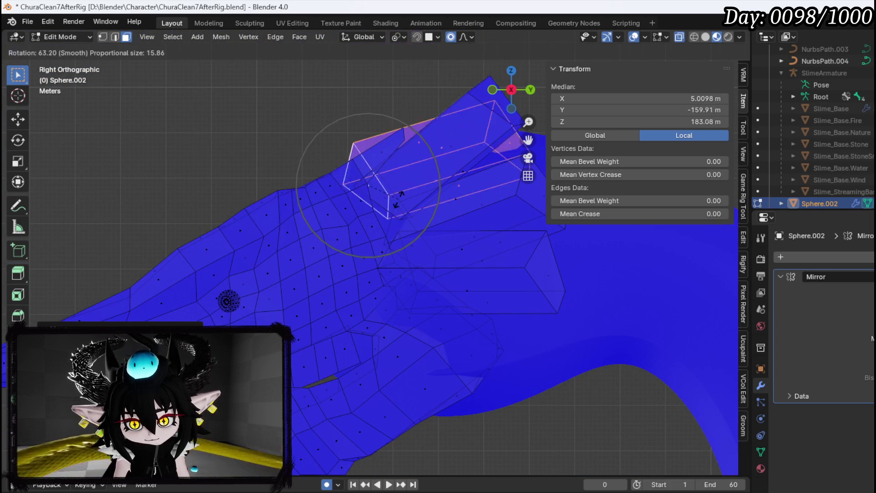
left_click(399, 178)
key("g")
left_click(409, 196)
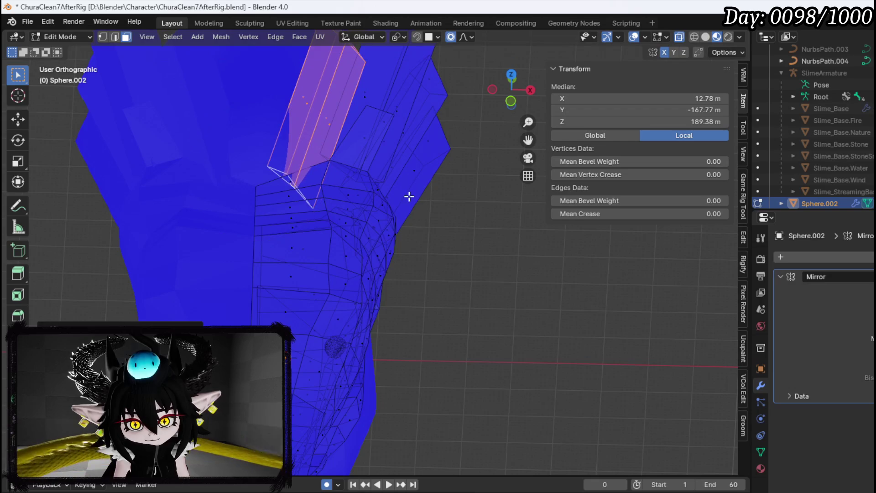
key("r")
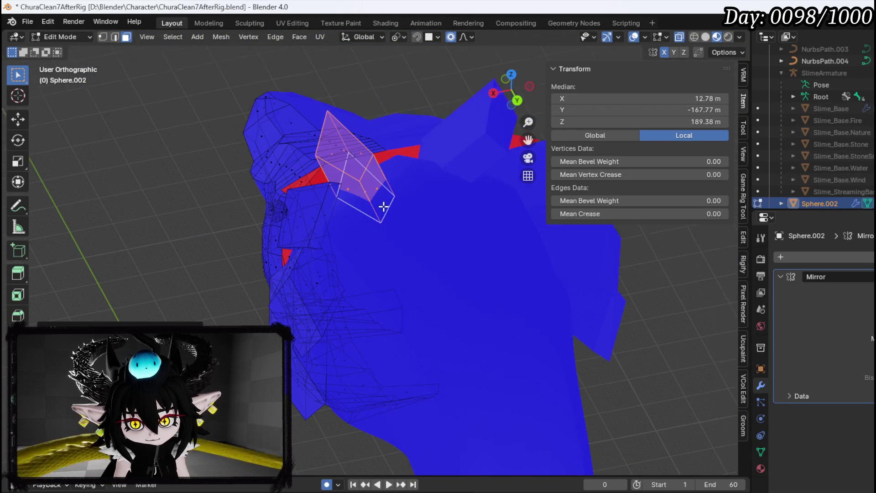
left_click(310, 161)
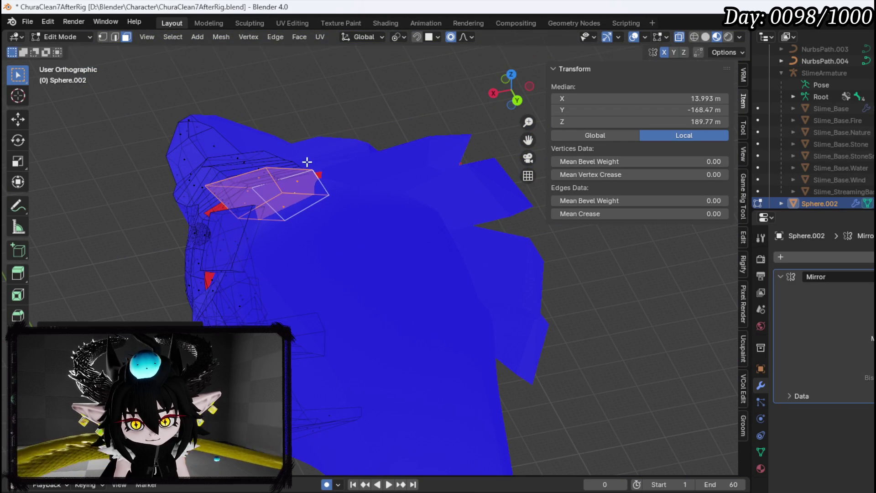
key("r")
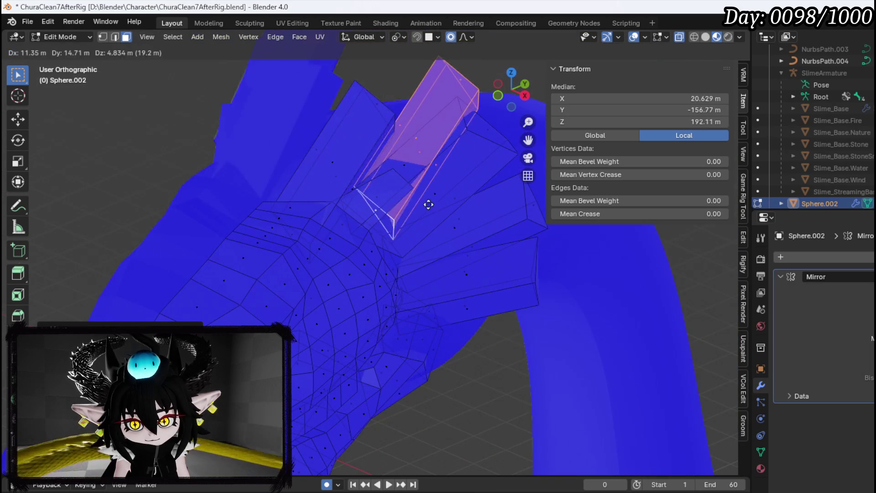
Step: Move and rotate the next spike box with smooth falloff
left_click_drag(421, 207, 323, 155)
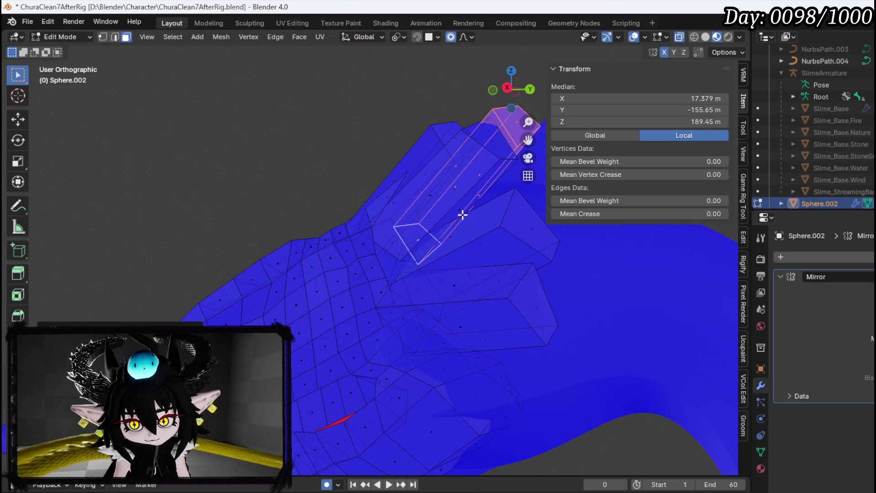
mouse_move(497, 263)
left_mouse_down()
mouse_move(348, 301)
mouse_move(403, 282)
left_mouse_up()
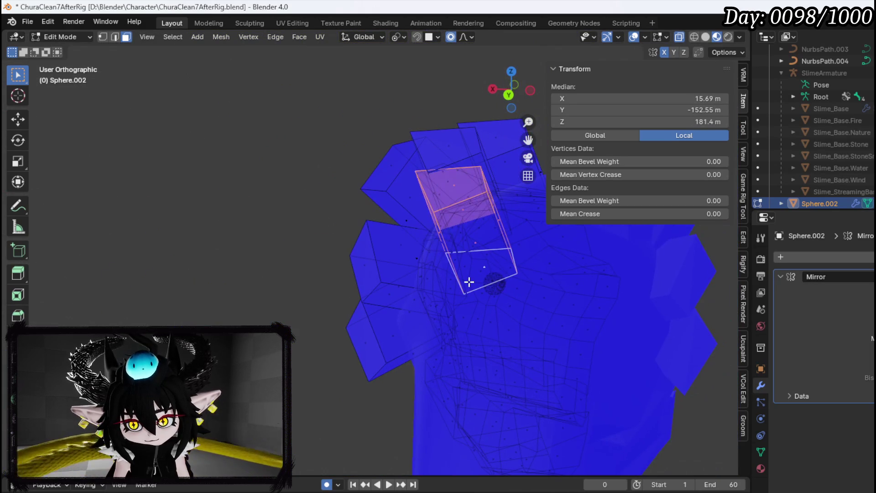
left_click_drag(370, 219, 437, 210)
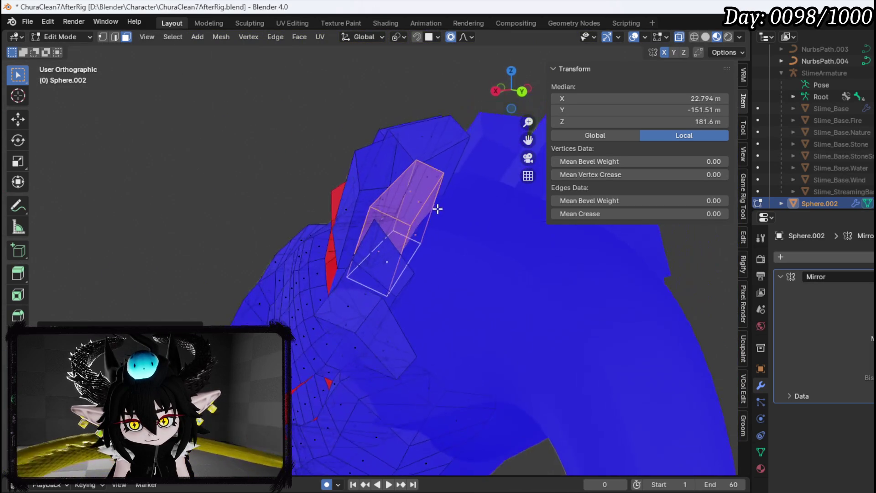
left_click_drag(339, 232, 432, 426)
key("g")
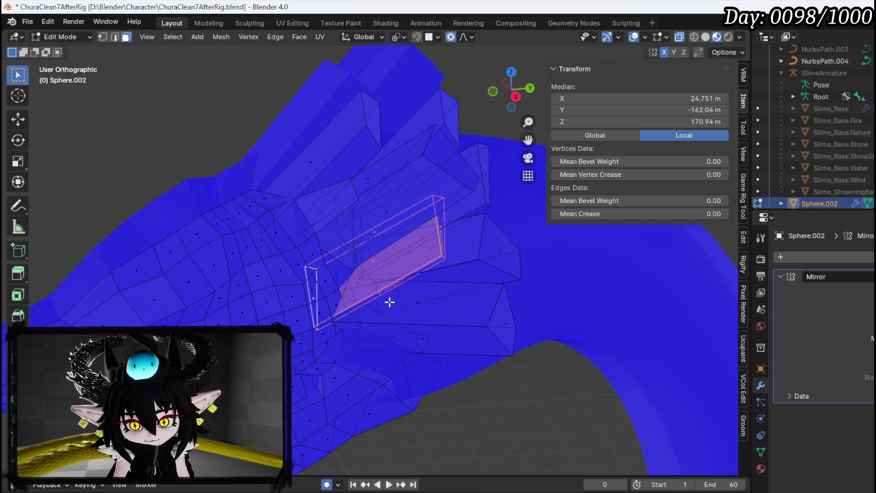
left_click_drag(387, 307, 281, 275)
mouse_move(464, 209)
left_mouse_down()
mouse_move(536, 247)
mouse_move(391, 254)
mouse_move(458, 313)
mouse_move(295, 239)
left_mouse_up()
key("g")
left_click(438, 313)
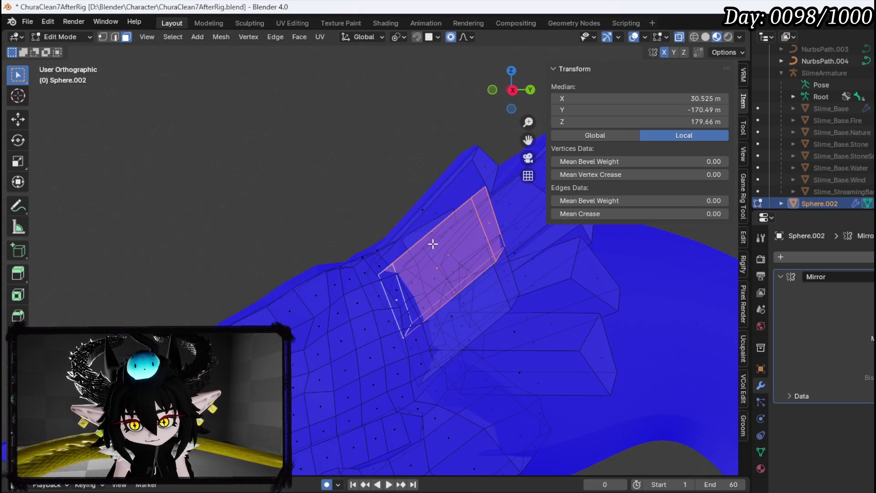
left_click_drag(418, 236, 528, 264)
key("r")
mouse_move(494, 213)
left_mouse_down()
mouse_move(370, 301)
mouse_move(513, 317)
mouse_move(408, 320)
mouse_move(352, 248)
mouse_move(297, 137)
left_mouse_up()
Step: Move and rotate a neck spike, then rotate the next spike box lower on the neck
key("g")
left_click(403, 288)
left_click_drag(404, 288, 461, 242)
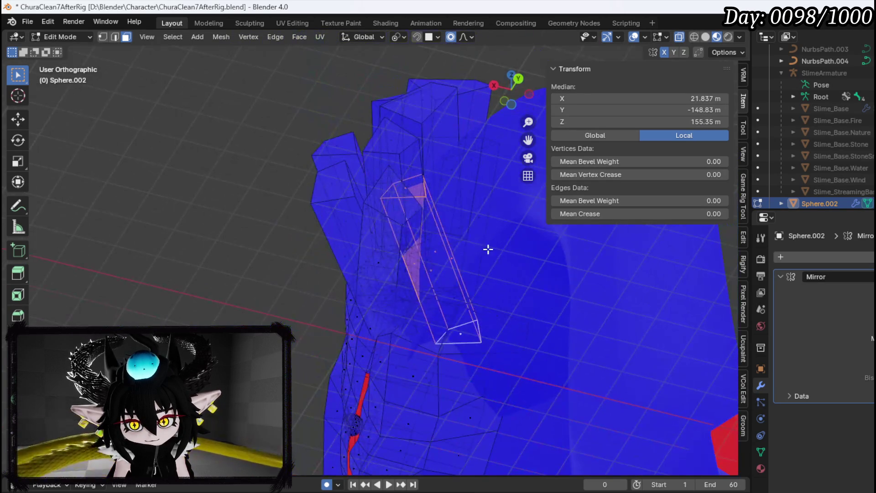
key("r")
left_click(479, 318)
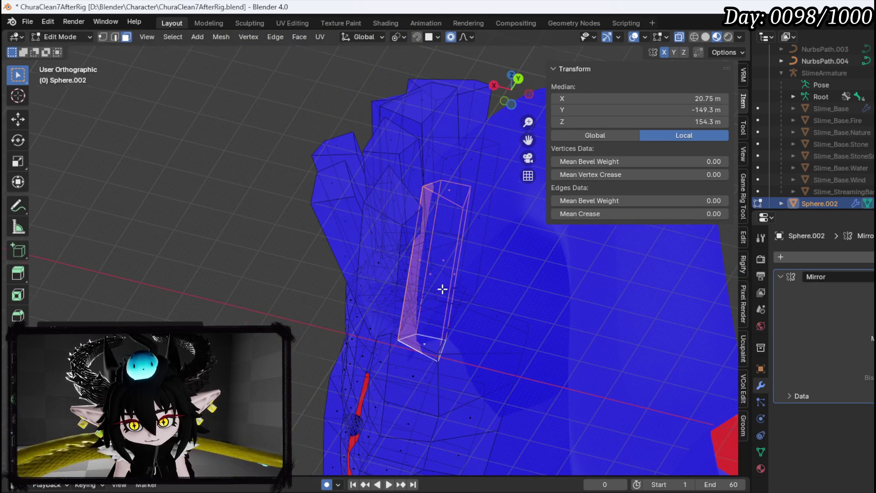
left_click_drag(490, 323, 532, 332)
left_click(391, 258)
left_click_drag(391, 258, 519, 296)
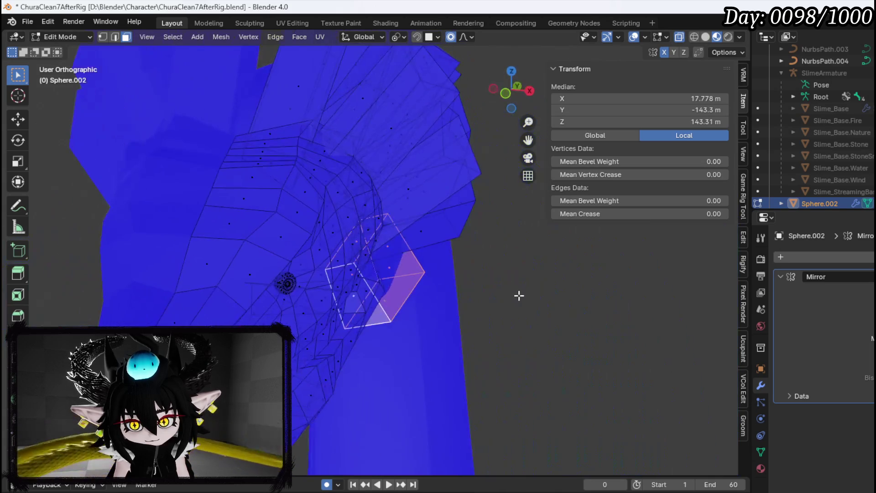
mouse_move(385, 308)
left_mouse_down()
mouse_move(456, 251)
mouse_move(403, 268)
mouse_move(297, 274)
mouse_move(368, 238)
mouse_move(489, 251)
mouse_move(387, 245)
mouse_move(255, 254)
mouse_move(350, 256)
mouse_move(372, 231)
mouse_move(425, 227)
mouse_move(309, 268)
mouse_move(362, 274)
mouse_move(380, 256)
left_mouse_up()
key("r")
left_click(424, 285)
left_click(322, 268)
Step: Move a spike box up and outward along the neck and rotate it with falloff
key("g")
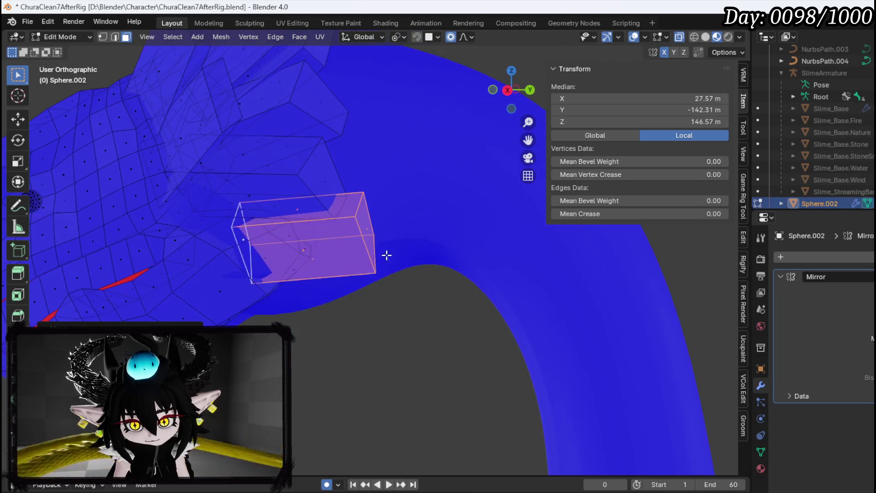
mouse_move(437, 231)
left_mouse_down()
mouse_move(412, 244)
mouse_move(424, 213)
mouse_move(315, 280)
mouse_move(359, 225)
mouse_move(318, 247)
mouse_move(427, 218)
left_mouse_up()
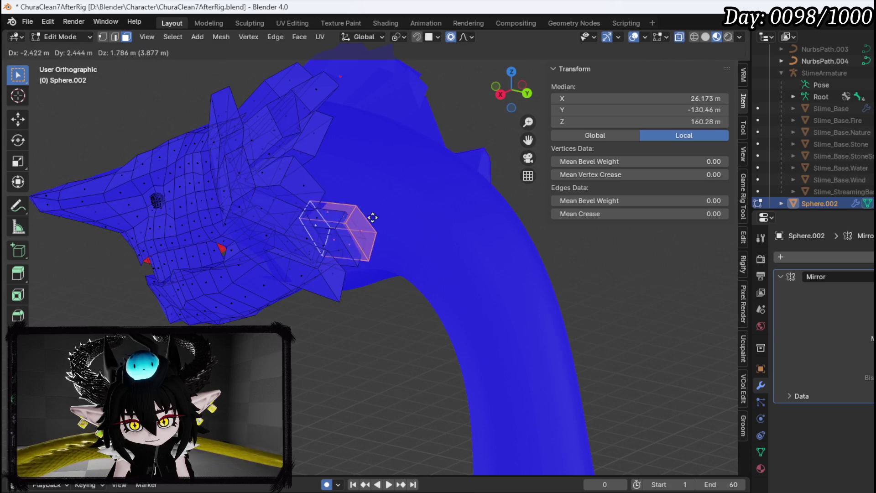
left_click_drag(363, 147, 352, 177)
key("r")
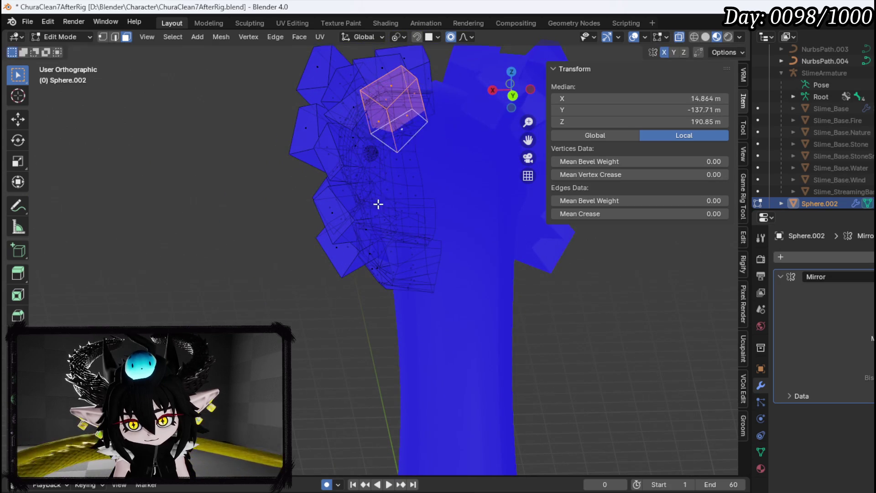
key("g")
left_click(403, 175)
mouse_move(401, 176)
left_mouse_down()
mouse_move(382, 194)
mouse_move(397, 203)
left_mouse_up()
mouse_move(332, 190)
left_mouse_down()
mouse_move(283, 192)
mouse_move(287, 170)
mouse_move(266, 167)
mouse_move(391, 268)
left_mouse_up()
key("r")
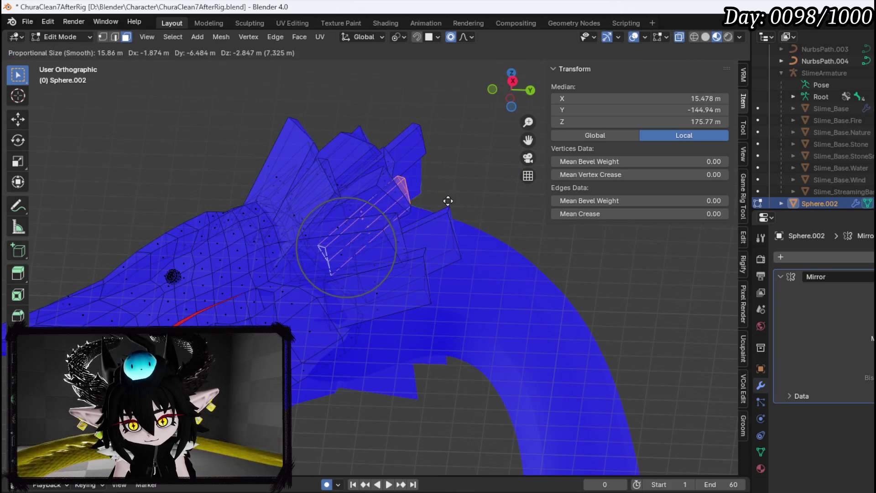
mouse_move(458, 195)
left_mouse_down()
mouse_move(391, 287)
mouse_move(464, 317)
left_mouse_up()
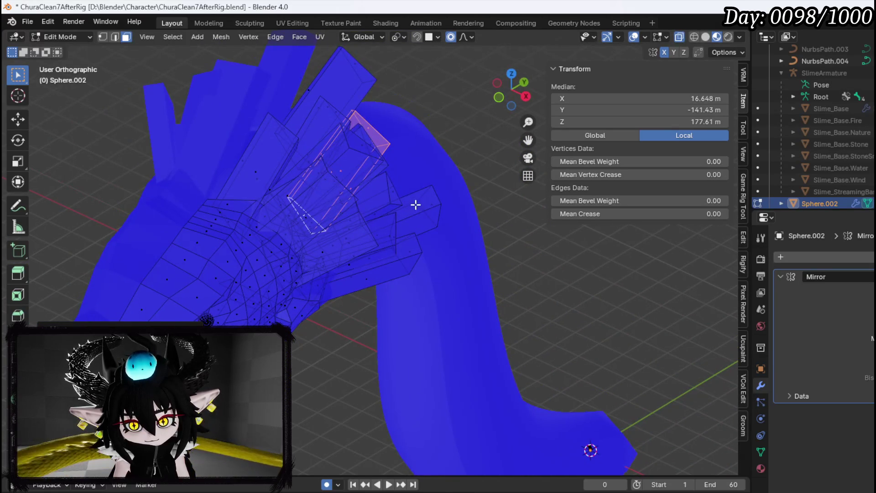
key("r")
left_click(446, 256)
Step: Move one more spike box and zoom out to view the whole serpent
mouse_move(473, 238)
left_mouse_down()
mouse_move(251, 210)
mouse_move(319, 199)
left_mouse_up()
key("g")
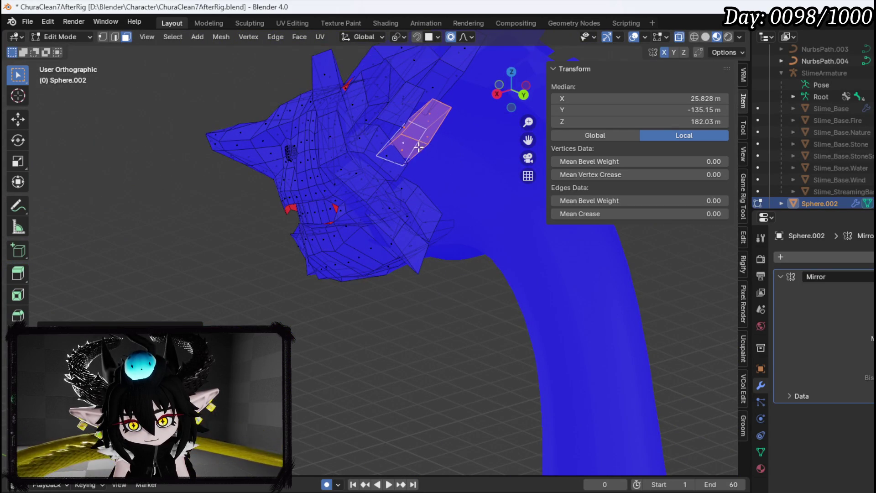
scroll(421, 146, "down", 4)
mouse_move(411, 155)
left_mouse_down()
mouse_move(434, 182)
mouse_move(478, 190)
mouse_move(340, 188)
mouse_move(362, 177)
left_mouse_up()
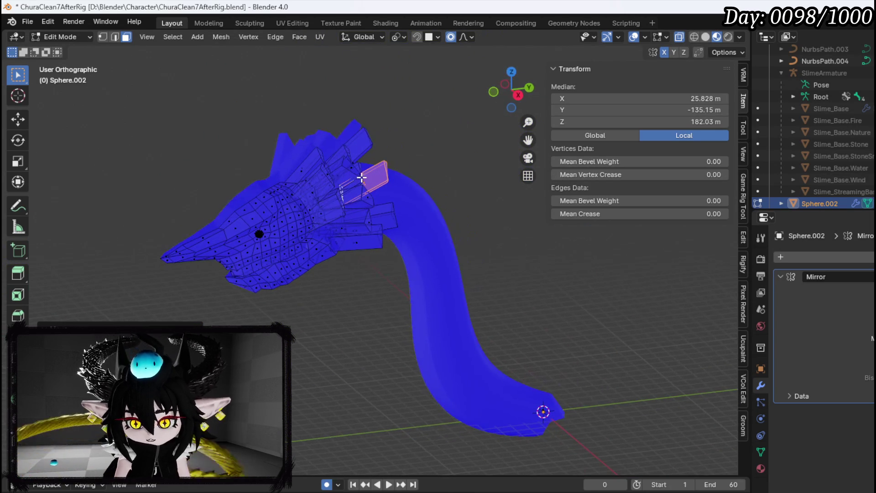
left_click(646, 38)
Step: Disable face orientation, switch to Solid shading and turn off X-ray so the head is opaque
left_click(571, 308)
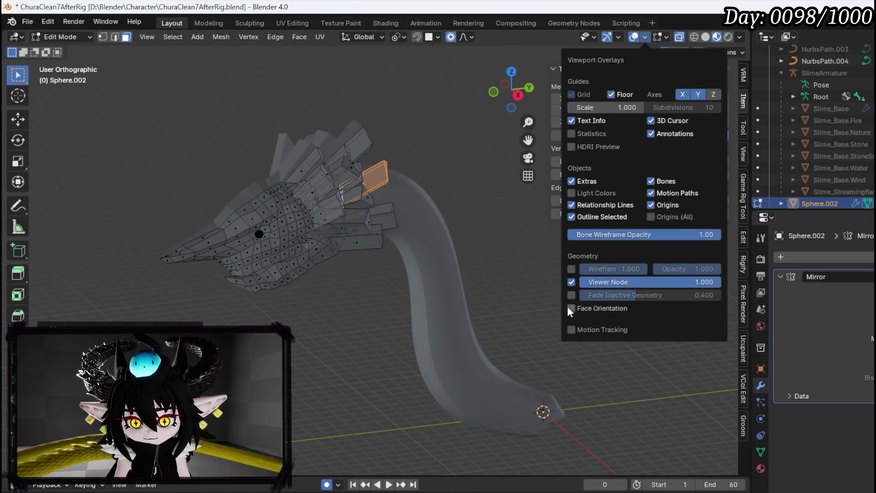
left_click(706, 37)
mouse_move(335, 157)
left_mouse_down()
mouse_move(260, 143)
mouse_move(321, 194)
mouse_move(420, 195)
mouse_move(476, 178)
mouse_move(334, 186)
mouse_move(372, 157)
mouse_move(293, 201)
mouse_move(360, 186)
mouse_move(385, 160)
mouse_move(380, 143)
mouse_move(362, 137)
mouse_move(313, 151)
mouse_move(343, 159)
mouse_move(448, 145)
mouse_move(372, 192)
mouse_move(289, 199)
mouse_move(266, 188)
mouse_move(344, 190)
mouse_move(415, 160)
mouse_move(502, 165)
mouse_move(350, 195)
mouse_move(288, 237)
mouse_move(303, 221)
mouse_move(346, 228)
mouse_move(375, 159)
left_mouse_up()
left_click(680, 37)
scroll(448, 145, "up", 3)
mouse_move(413, 105)
left_mouse_down()
mouse_move(377, 196)
mouse_move(338, 222)
mouse_move(333, 201)
left_mouse_up()
Step: Select a spike face on top of the head
left_click(359, 152)
left_click(337, 196, "shift")
scroll(391, 195, "up", 4)
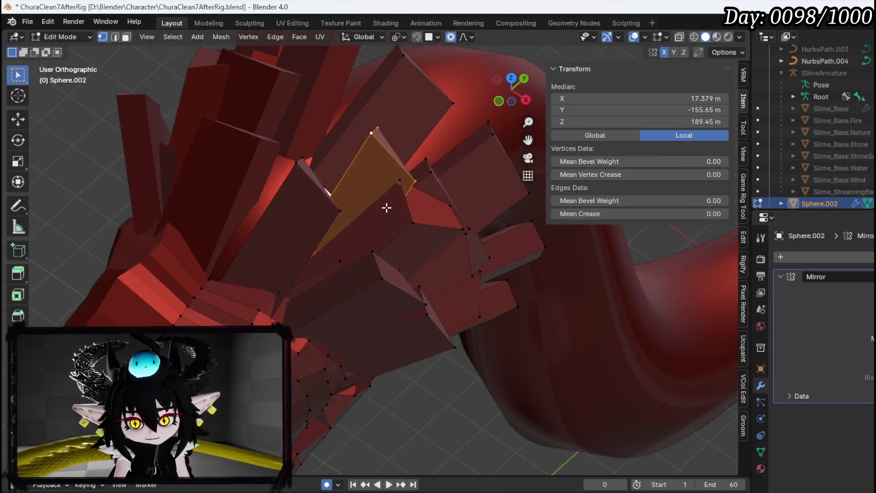
Step: Cancel a first attempt, then move the spike face with smooth falloff in two passes
key("g")
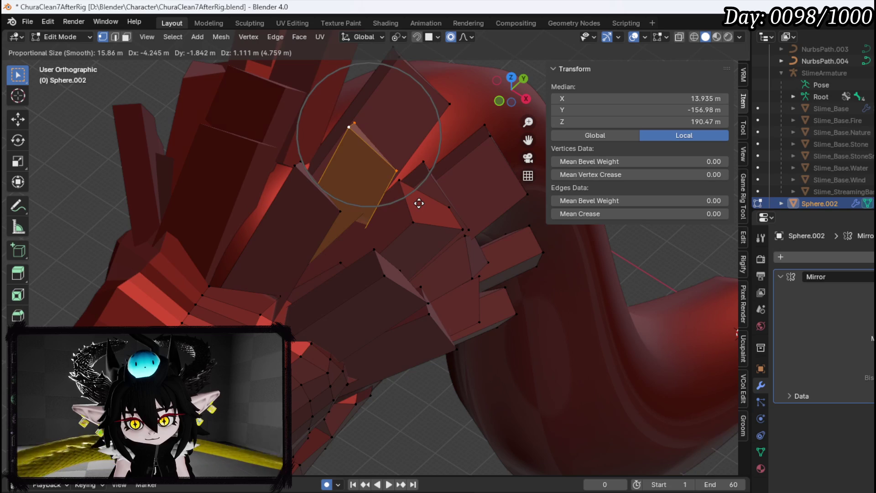
right_click(419, 203)
mouse_move(418, 201)
left_mouse_down()
mouse_move(294, 225)
mouse_move(337, 238)
mouse_move(447, 209)
left_mouse_up()
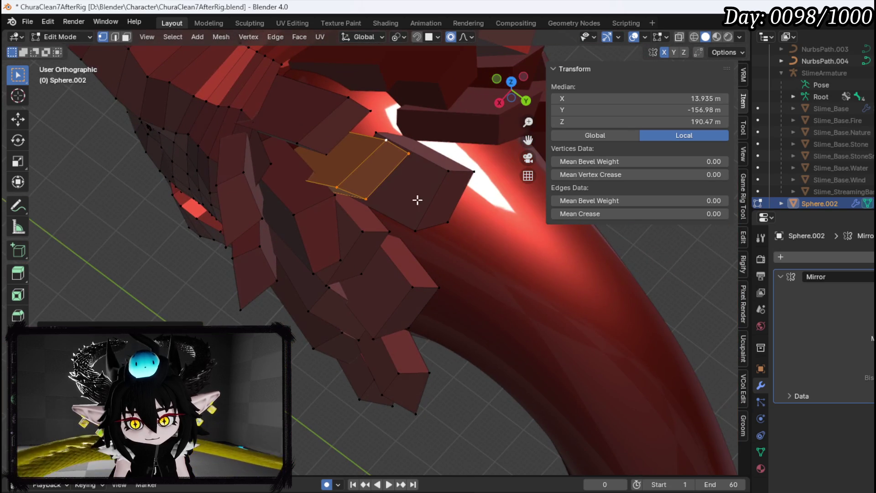
left_click_drag(359, 182, 303, 176)
key("g")
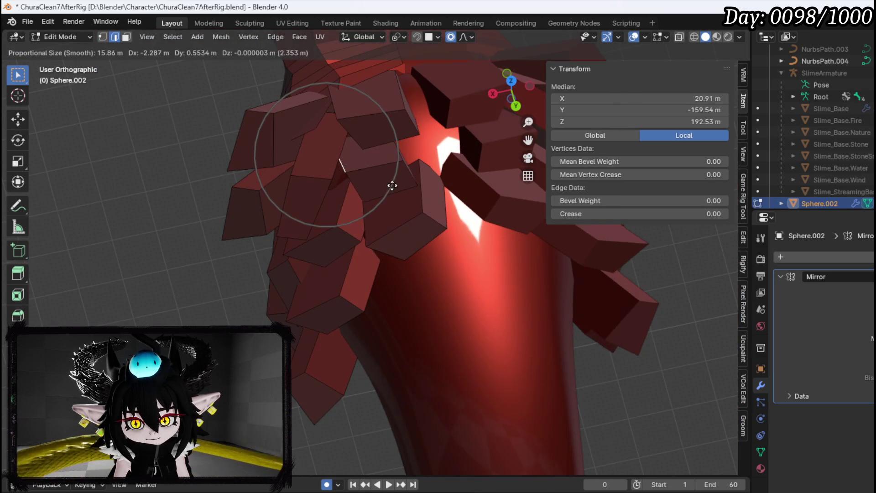
left_click(360, 194)
key("g")
left_click(356, 205)
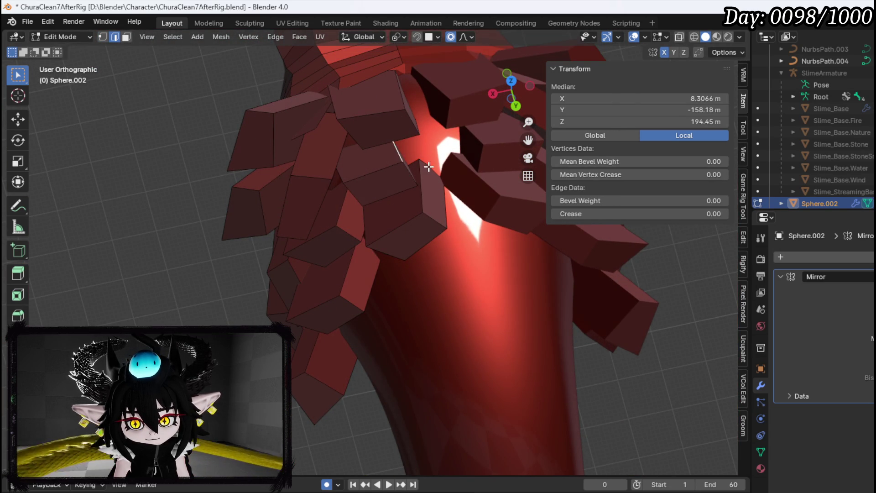
Step: Nudge the spike geometry into place with several small moves
key("g")
left_click(381, 155)
key("g")
left_click(371, 164)
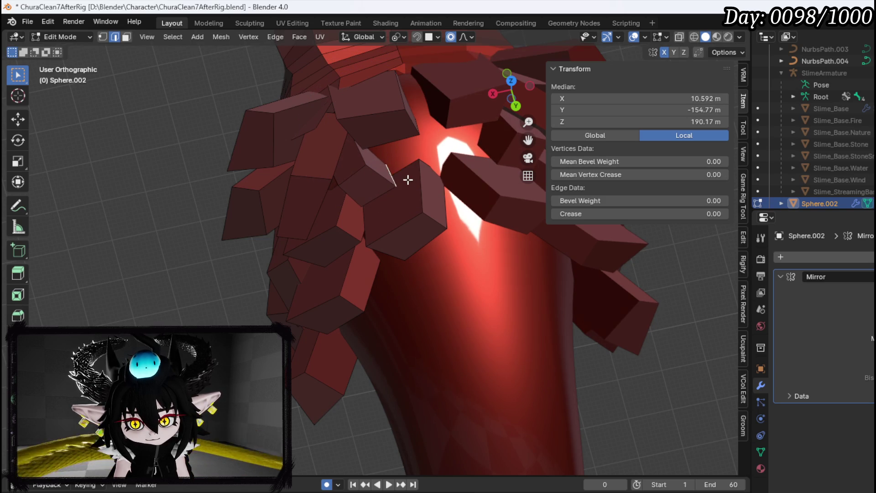
key("g")
left_click(355, 198)
mouse_move(360, 193)
left_mouse_down()
mouse_move(343, 151)
mouse_move(363, 204)
mouse_move(405, 212)
mouse_move(309, 221)
mouse_move(317, 268)
left_mouse_up()
Step: In face select mode, rotate a spike face on the head with proportional falloff
left_click(389, 211)
mouse_move(389, 211)
left_mouse_down()
mouse_move(454, 210)
mouse_move(325, 267)
left_mouse_up()
key("3")
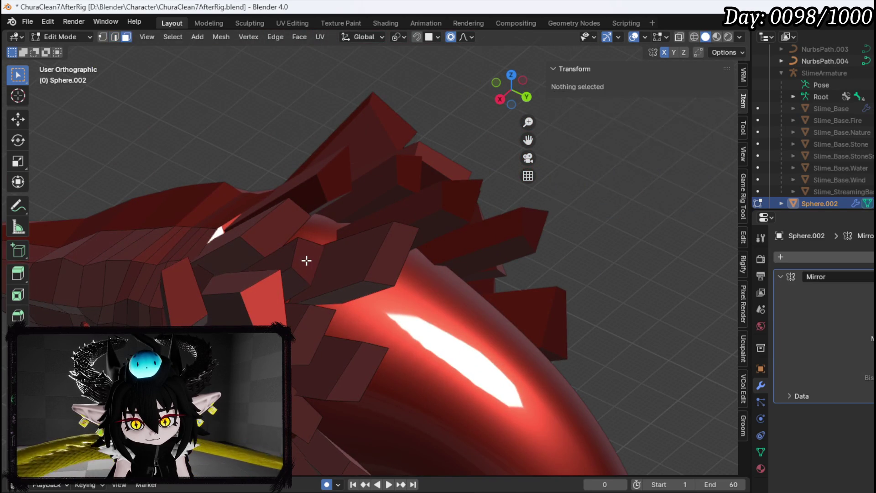
left_click(314, 260)
mouse_move(313, 270)
left_mouse_down()
mouse_move(238, 307)
mouse_move(364, 292)
mouse_move(493, 252)
left_mouse_up()
key("r")
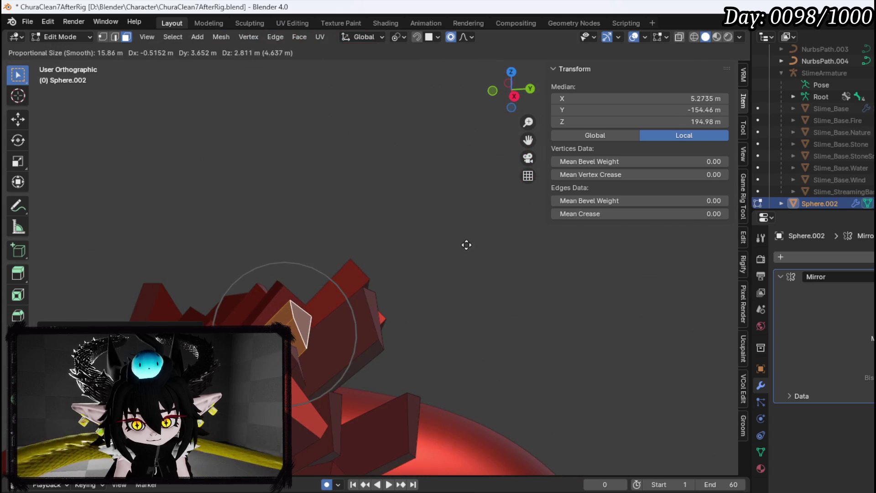
left_click(431, 239)
Step: Raise the large neck spike face onto the head's centre line, atop the spike cluster
mouse_move(341, 256)
left_mouse_down()
mouse_move(417, 283)
mouse_move(386, 302)
left_mouse_up()
left_click(338, 370)
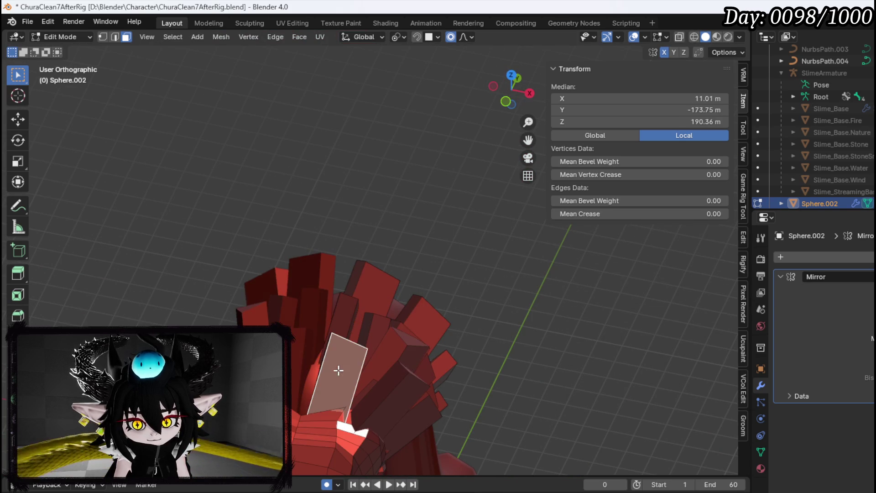
mouse_move(354, 360)
left_mouse_down()
mouse_move(460, 356)
mouse_move(413, 338)
left_mouse_up()
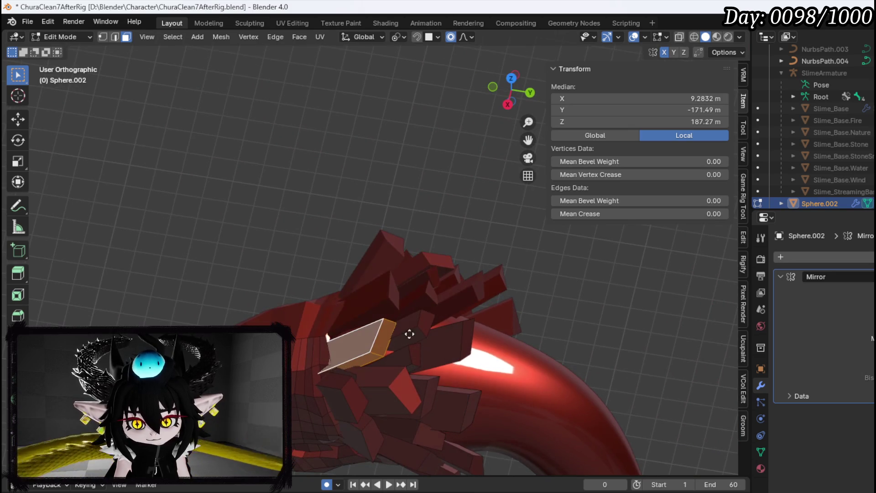
key("g")
right_click(409, 312)
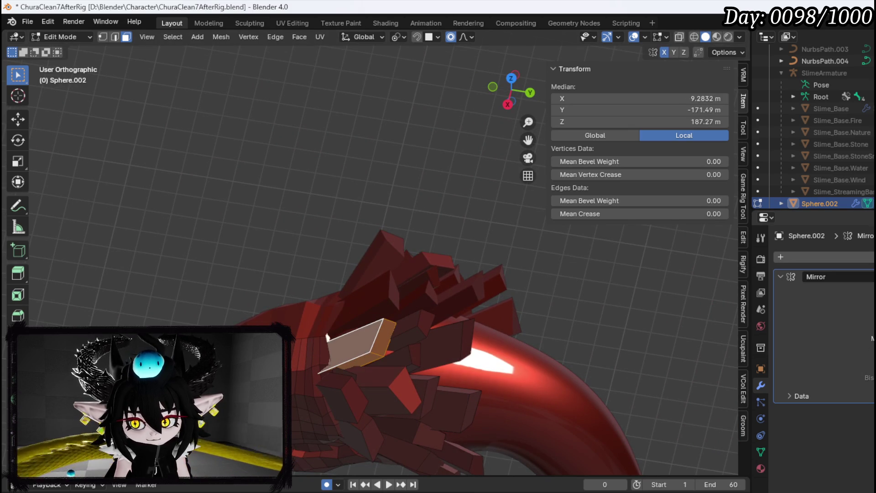
key("g")
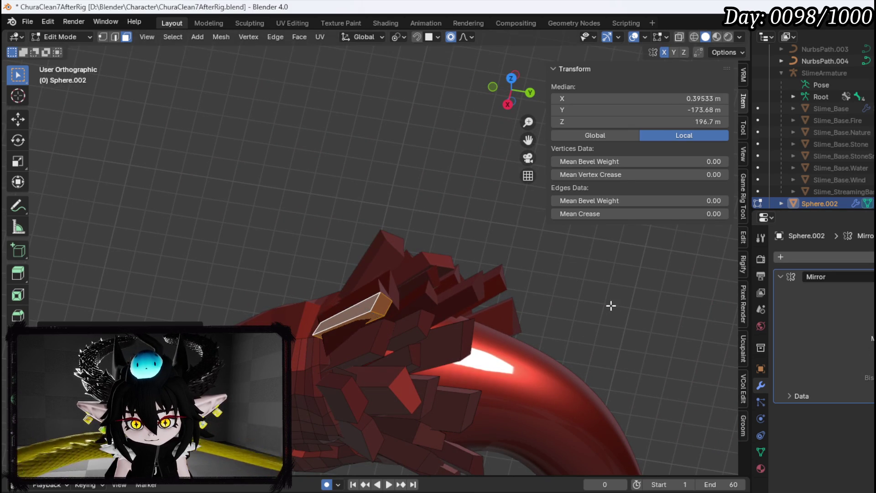
left_click(611, 306)
key("KP_3")
scroll(448, 278, "up", 2)
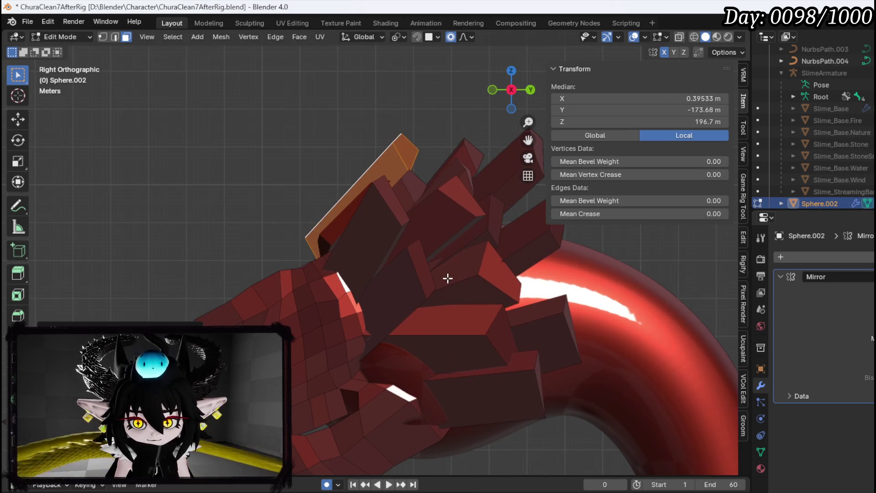
Step: Rotate the selected seam face in two passes and nudge it slightly
key("r")
left_click(434, 241)
mouse_move(434, 240)
left_mouse_down()
mouse_move(479, 274)
mouse_move(440, 312)
mouse_move(333, 360)
left_mouse_up()
key("r")
key("r")
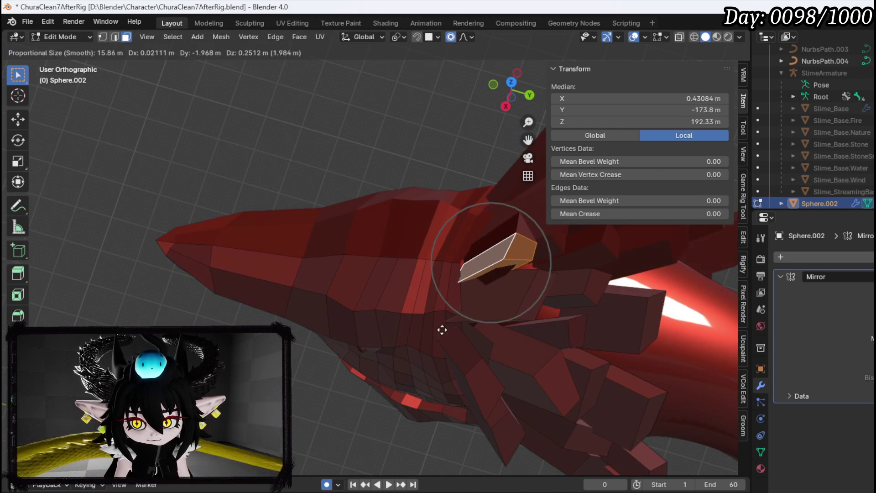
left_click(440, 327)
key("g")
left_click(475, 303)
Step: Move a seam edge and the face at the seam gap with proportional falloff
left_click(479, 257)
mouse_move(479, 257)
left_mouse_down()
mouse_move(524, 261)
mouse_move(529, 225)
mouse_move(470, 274)
mouse_move(353, 326)
mouse_move(514, 313)
left_mouse_up()
key("g")
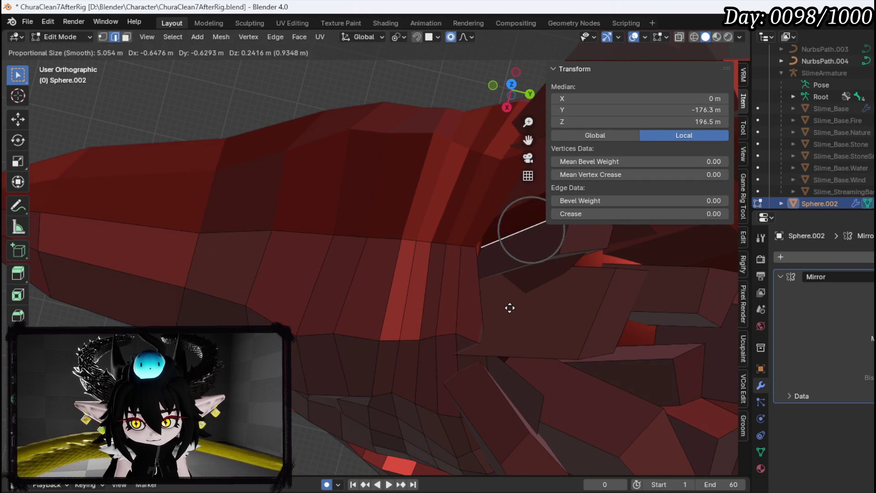
left_click(504, 306)
mouse_move(494, 290)
left_mouse_down()
mouse_move(519, 227)
mouse_move(470, 280)
mouse_move(383, 312)
mouse_move(564, 264)
mouse_move(442, 295)
mouse_move(433, 287)
mouse_move(332, 296)
mouse_move(379, 267)
left_mouse_up()
key("3")
left_click(424, 247)
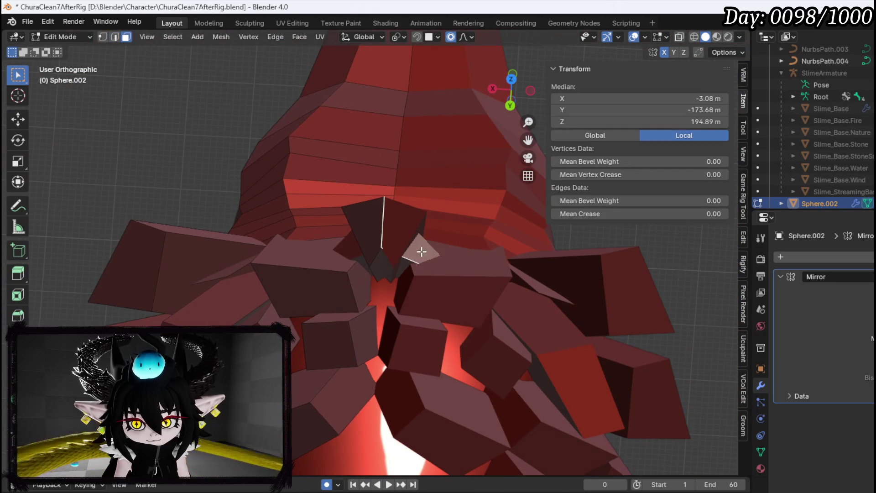
key("g")
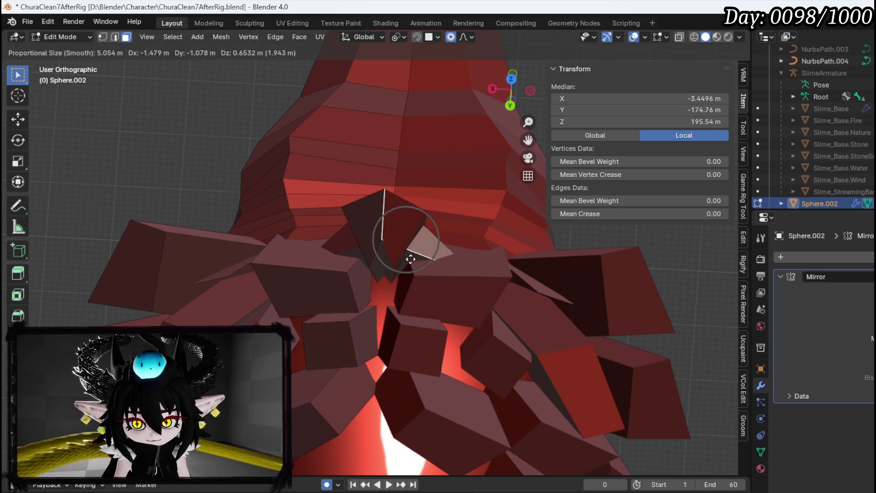
left_click(415, 258)
Step: Delete the two stray faces in the seam gap, select a seam edge and re-enable X-ray
key("x")
left_click(415, 256)
mouse_move(415, 256)
left_mouse_down()
mouse_move(409, 272)
mouse_move(472, 263)
left_mouse_up()
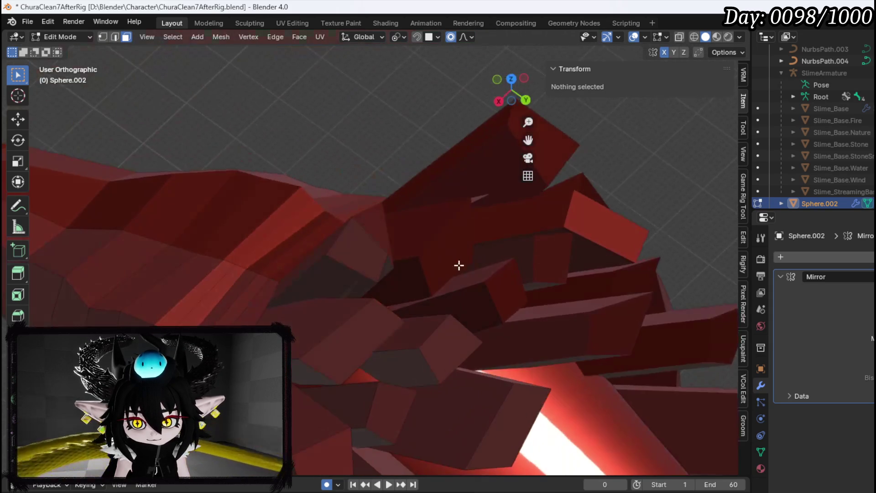
left_click(341, 292)
left_click_drag(364, 290, 261, 298)
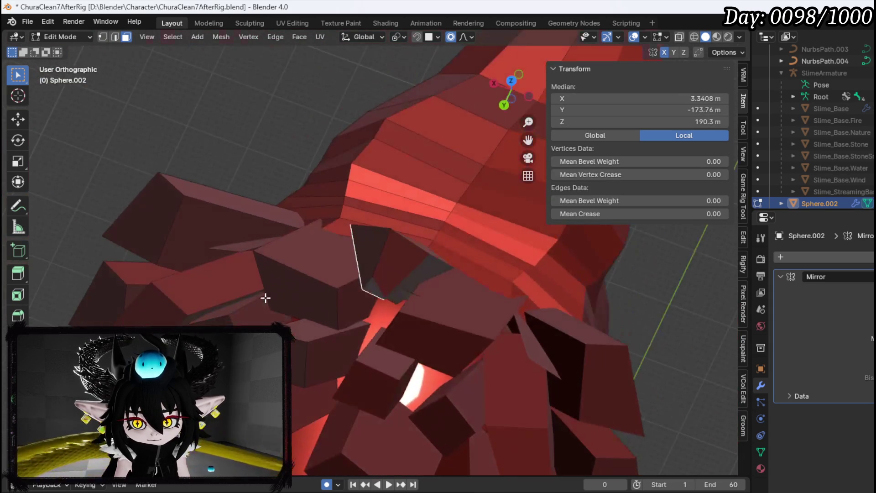
left_click_drag(413, 296, 330, 315)
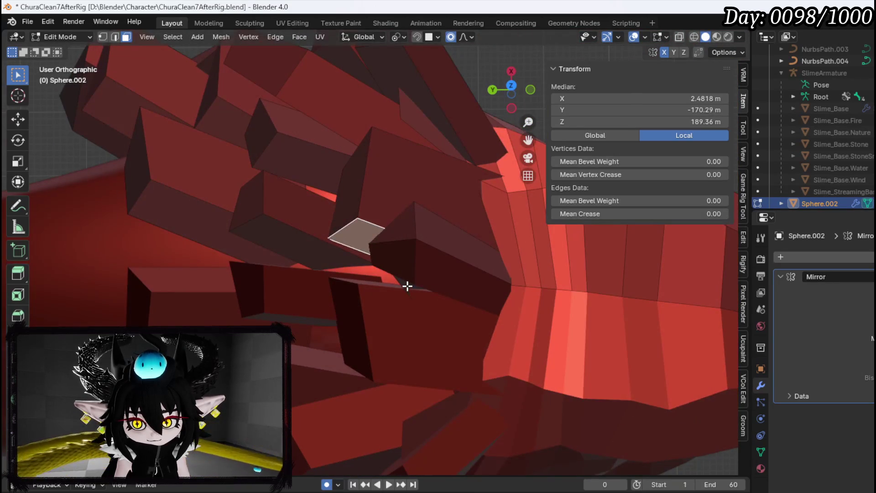
key("x")
left_click(377, 289)
mouse_move(377, 289)
left_mouse_down()
mouse_move(391, 274)
mouse_move(495, 242)
mouse_move(478, 256)
left_mouse_up()
left_click(333, 269)
mouse_move(333, 268)
left_mouse_down()
mouse_move(362, 268)
mouse_move(320, 289)
left_mouse_up()
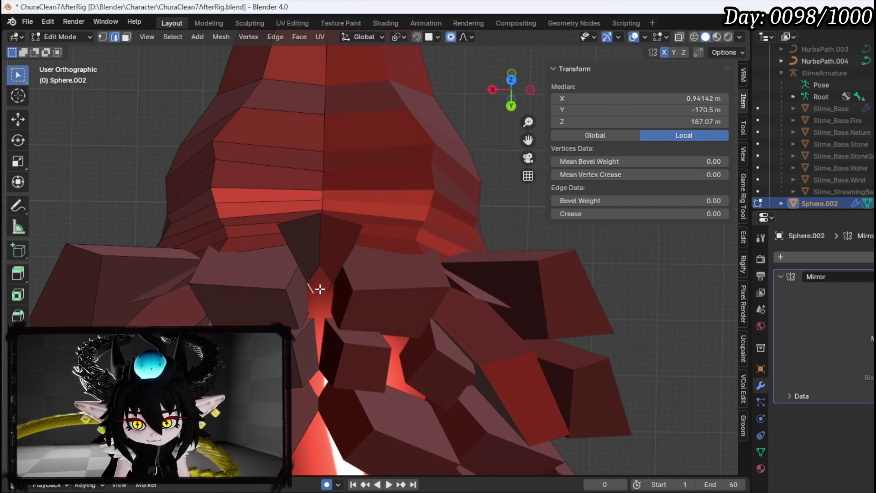
left_click(679, 38)
Step: In vertex select, pick a loose seam vertex and move it back into line with proportional falloff
key("1")
mouse_move(393, 271)
left_mouse_down()
mouse_move(400, 251)
mouse_move(400, 312)
left_mouse_up()
left_click(400, 312)
key("g")
key("Escape")
mouse_move(340, 298)
left_mouse_down()
mouse_move(320, 332)
mouse_move(274, 261)
mouse_move(284, 288)
mouse_move(325, 290)
mouse_move(357, 225)
mouse_move(351, 198)
left_mouse_up()
key("g")
left_click(337, 344)
Step: Raise the crown centre-line vertex higher on the seam, cancelling a further unwanted move
key("g")
left_click(342, 287)
key("g")
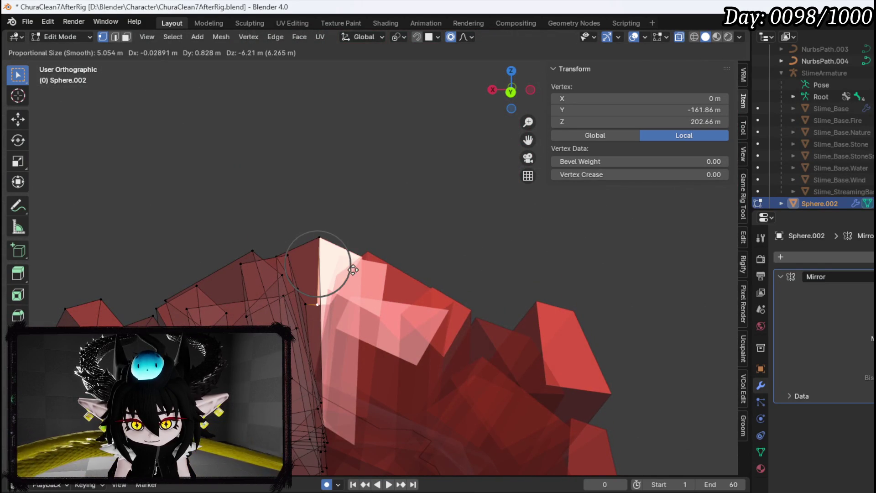
mouse_move(331, 305)
left_mouse_down()
mouse_move(354, 279)
mouse_move(338, 327)
mouse_move(397, 221)
mouse_move(311, 260)
mouse_move(333, 273)
mouse_move(353, 305)
mouse_move(396, 295)
left_mouse_up()
left_click_drag(398, 300, 404, 299)
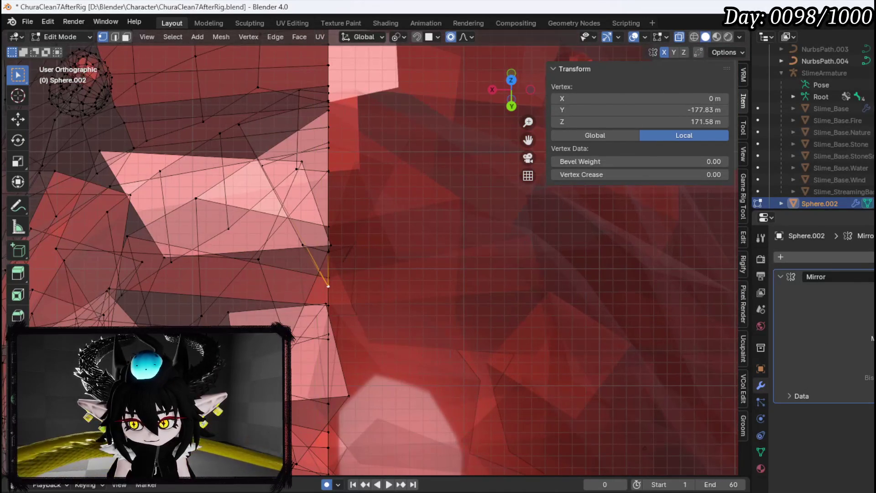
key("g")
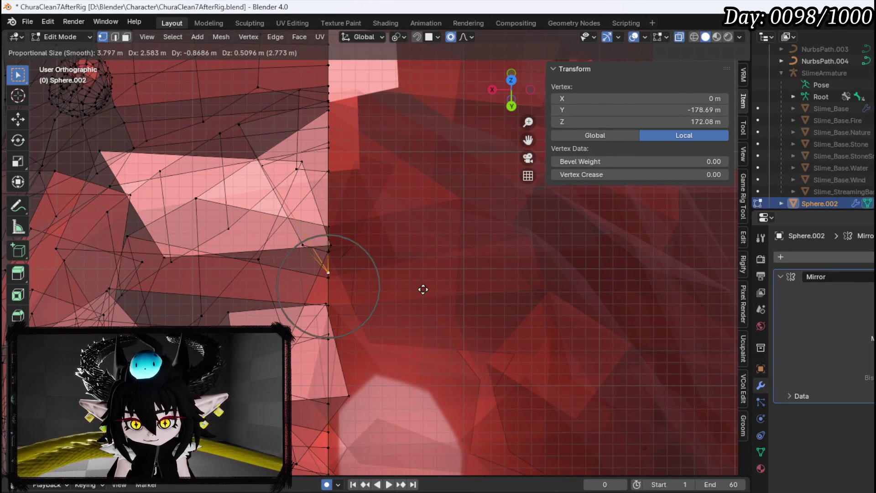
key("Escape")
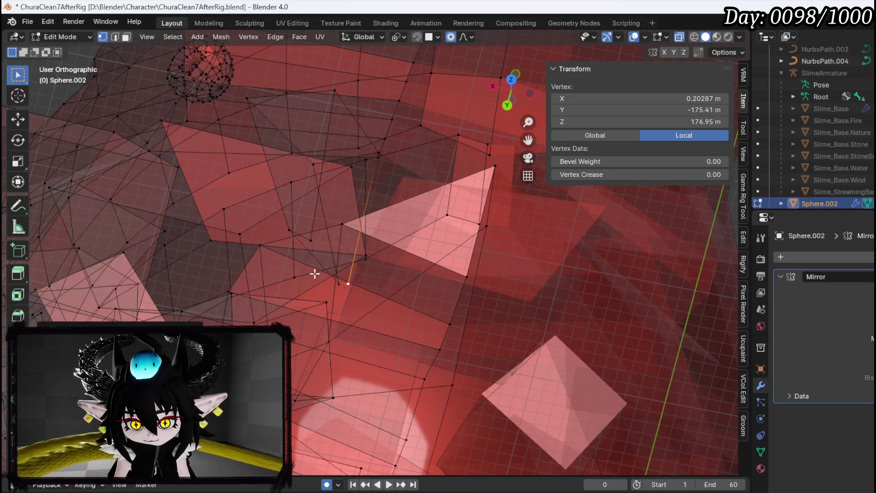
Step: Select edges along the seam in edge mode, then pull back to view the whole head
key("2")
left_click(344, 284)
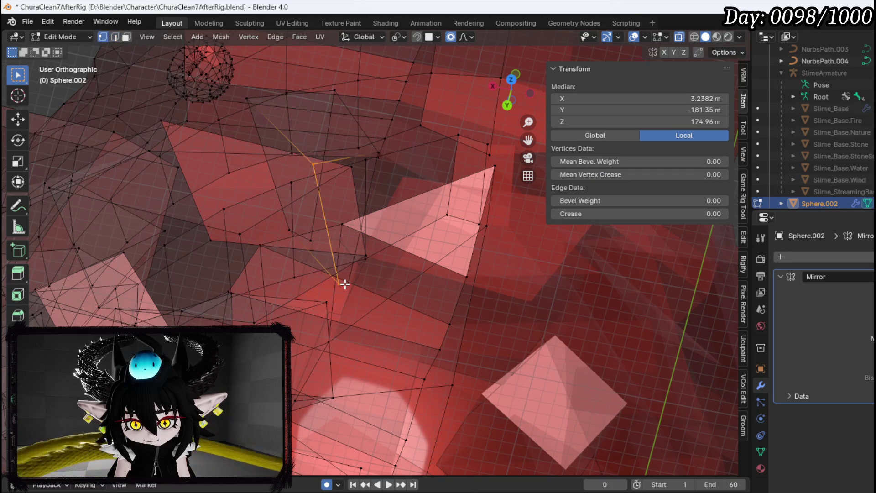
left_click(358, 288)
key("g")
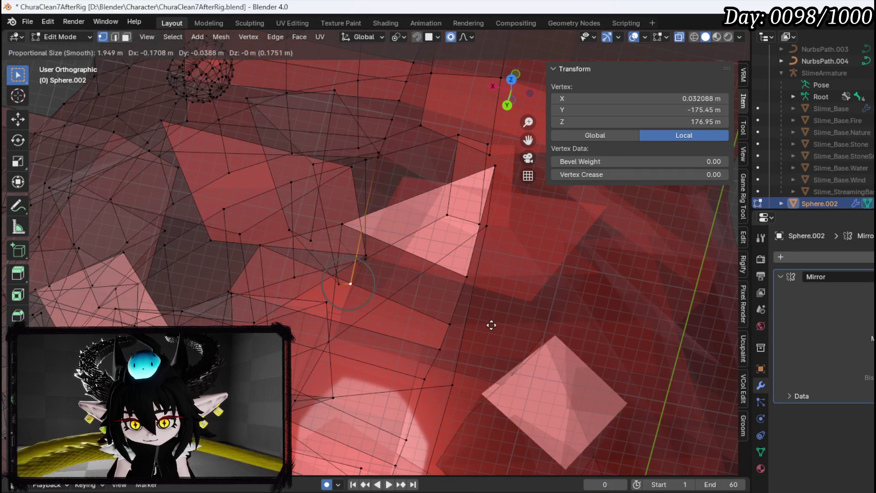
key("Escape")
key("2")
left_click(316, 262)
mouse_move(347, 272)
left_mouse_down()
mouse_move(386, 242)
mouse_move(435, 252)
mouse_move(572, 245)
mouse_move(492, 257)
left_mouse_up()
mouse_move(673, 21)
left_mouse_down()
mouse_move(678, 41)
mouse_move(378, 215)
mouse_move(455, 202)
mouse_move(514, 177)
mouse_move(411, 186)
mouse_move(375, 203)
mouse_move(385, 256)
mouse_move(404, 205)
mouse_move(382, 248)
mouse_move(337, 276)
mouse_move(388, 236)
left_mouse_up()
Step: Select the entire box spike near the jaw with Ctrl+L, undoing a stray vertex edit
scroll(397, 217, "up", 4)
key("3")
left_click(404, 221)
scroll(326, 200, "up", 3)
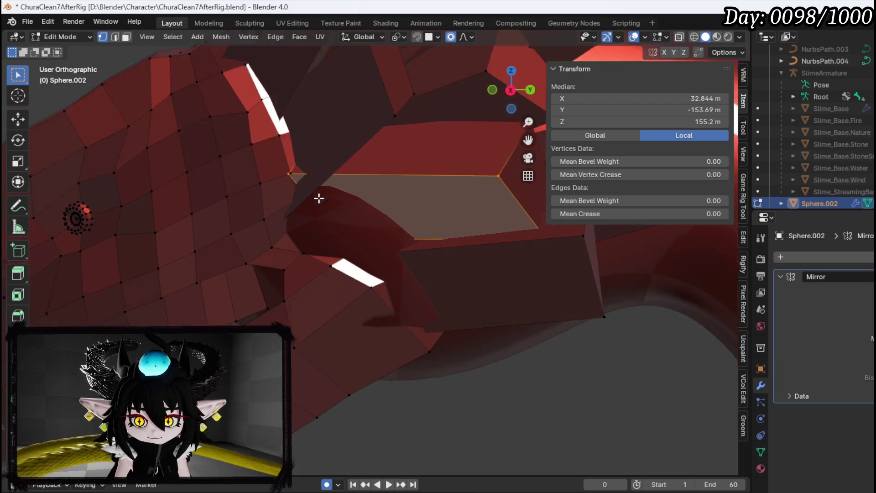
left_click(273, 157)
key("g")
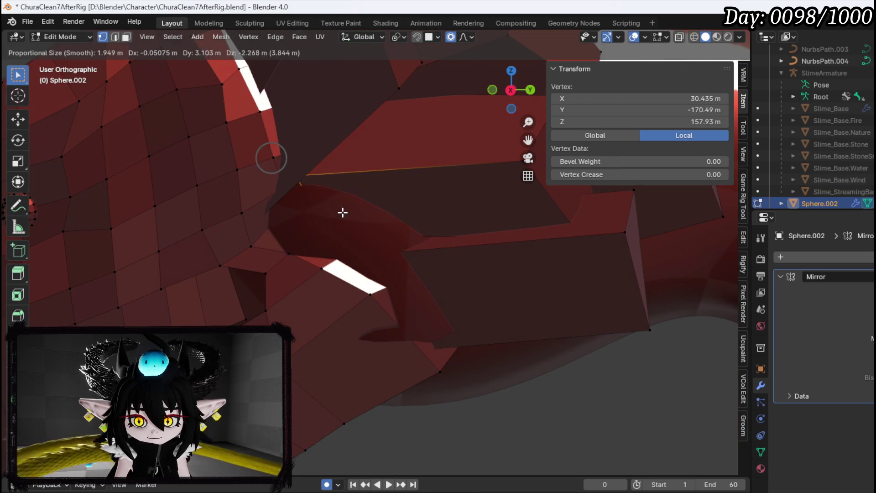
key("Escape")
key("ctrl+z")
key("ctrl+z")
left_click_drag(383, 190, 342, 237)
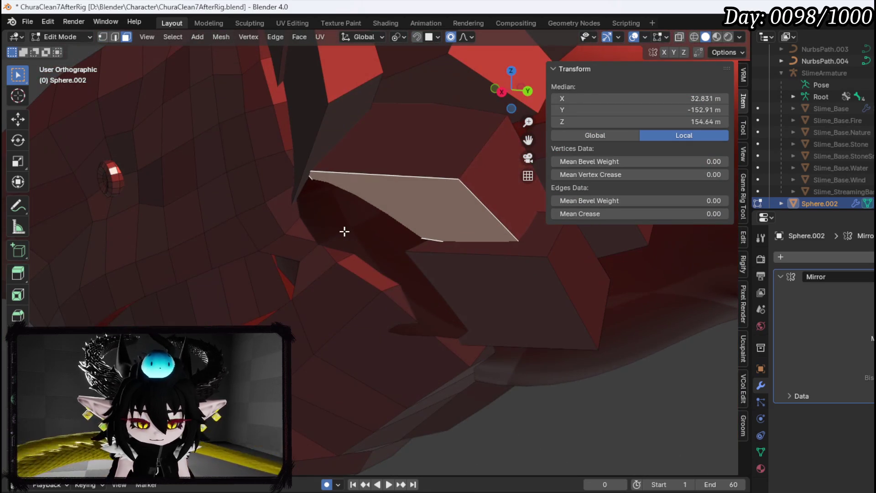
key("ctrl+l")
mouse_move(421, 247)
left_mouse_down()
mouse_move(384, 275)
mouse_move(500, 291)
left_mouse_up()
Step: Move the selected box spike down toward the underside of the jaw
key("g")
left_click(406, 342)
mouse_move(406, 343)
left_mouse_down()
mouse_move(385, 270)
mouse_move(525, 320)
mouse_move(460, 268)
mouse_move(515, 337)
left_mouse_up()
key("g")
left_click(507, 238)
left_click_drag(507, 239, 368, 314)
mouse_move(464, 265)
left_mouse_down()
mouse_move(401, 280)
mouse_move(522, 297)
mouse_move(507, 278)
mouse_move(567, 251)
left_mouse_up()
key("g")
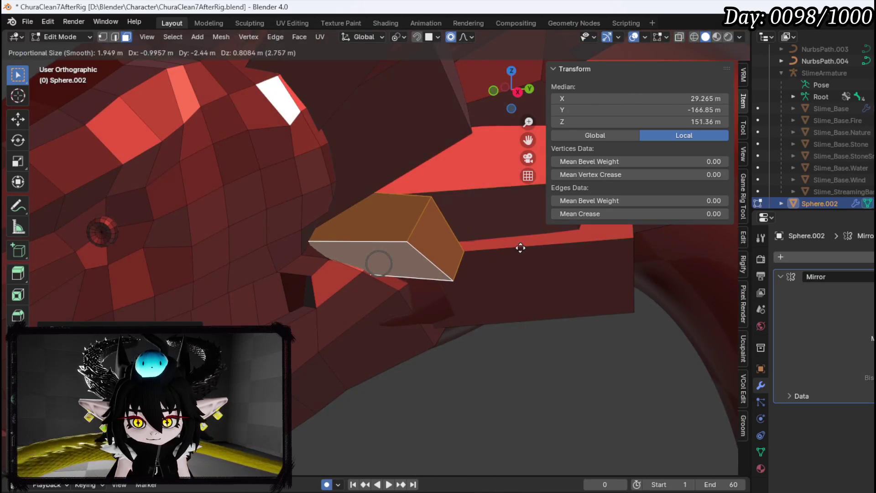
left_click_drag(505, 247, 460, 233)
key("g")
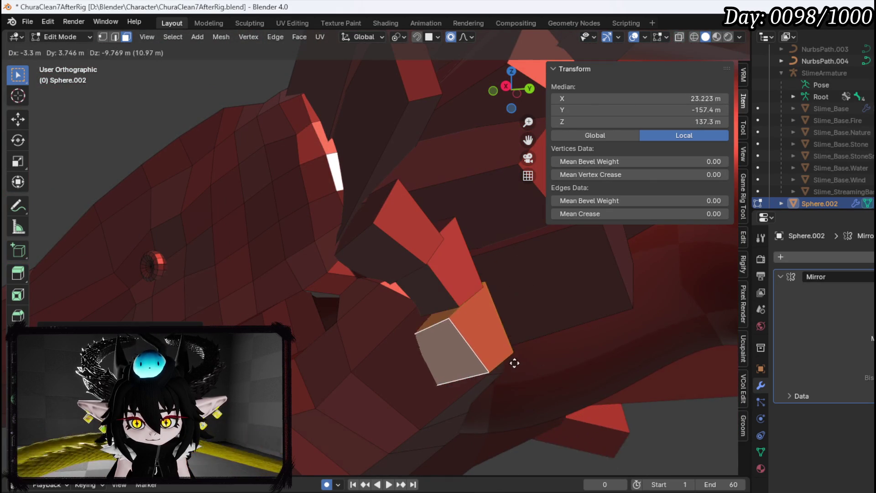
left_click_drag(505, 289, 416, 303)
Step: Rotate the box spike to angle it beneath the jaw, nudging its position between rotations
key("r")
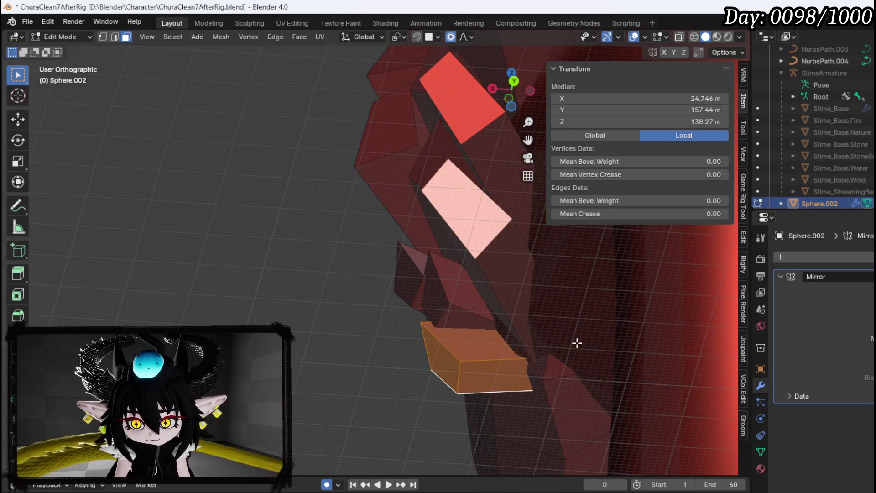
left_click(602, 348)
mouse_move(601, 348)
left_mouse_down()
mouse_move(629, 360)
mouse_move(529, 347)
mouse_move(650, 335)
left_mouse_up()
key("r")
key("r")
left_click(605, 315)
mouse_move(575, 297)
left_mouse_down()
mouse_move(553, 303)
mouse_move(470, 286)
mouse_move(464, 209)
mouse_move(504, 303)
left_mouse_up()
key("g")
left_click(511, 285)
key("r")
left_click(378, 315)
Step: Fine-tune the spike's placement so its median sits at X 20.891, Y -150.89, Z 134.83 m
mouse_move(378, 315)
left_mouse_down()
mouse_move(489, 380)
mouse_move(438, 291)
left_mouse_up()
key("g")
left_click(431, 329)
left_click_drag(430, 329, 427, 268)
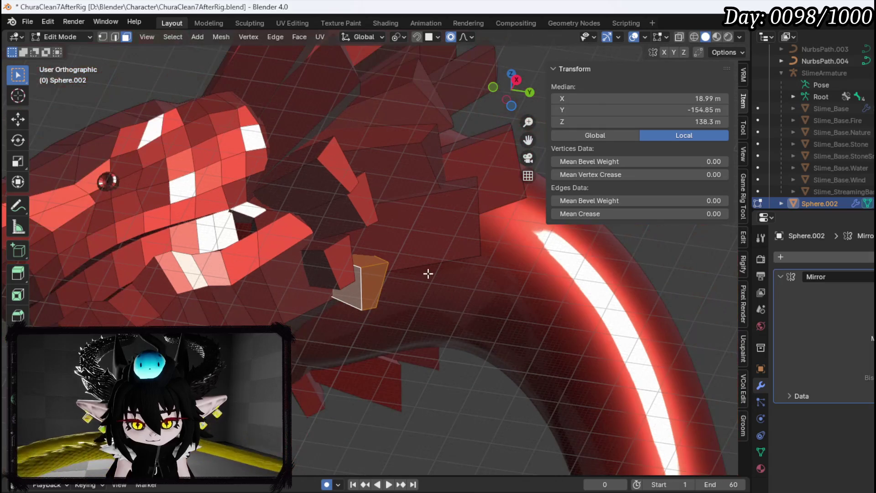
key("g")
left_click(484, 329)
mouse_move(483, 330)
left_mouse_down()
mouse_move(450, 311)
mouse_move(495, 331)
mouse_move(471, 326)
mouse_move(425, 352)
mouse_move(378, 333)
mouse_move(610, 347)
mouse_move(485, 360)
mouse_move(417, 349)
mouse_move(319, 231)
mouse_move(319, 260)
mouse_move(412, 319)
mouse_move(291, 246)
left_mouse_up()
key("g")
left_click(510, 338)
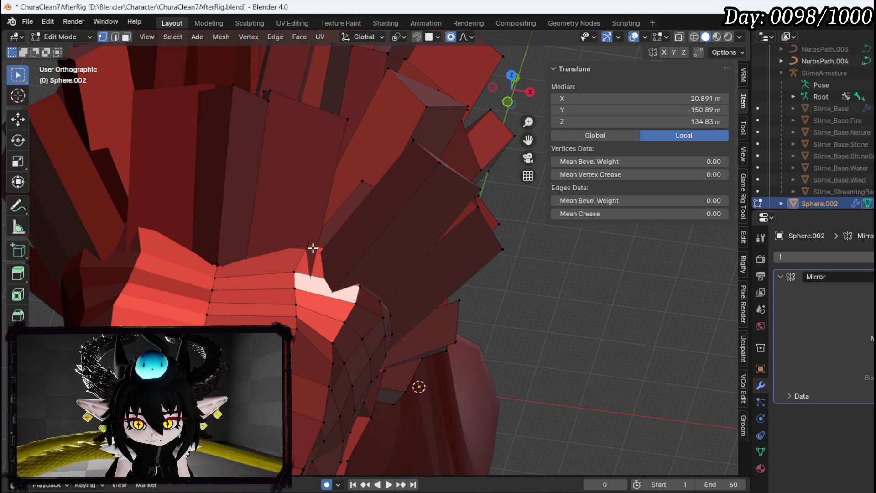
Step: Rotate the selected seam edge and shift a seam face using proportional falloff
key("r")
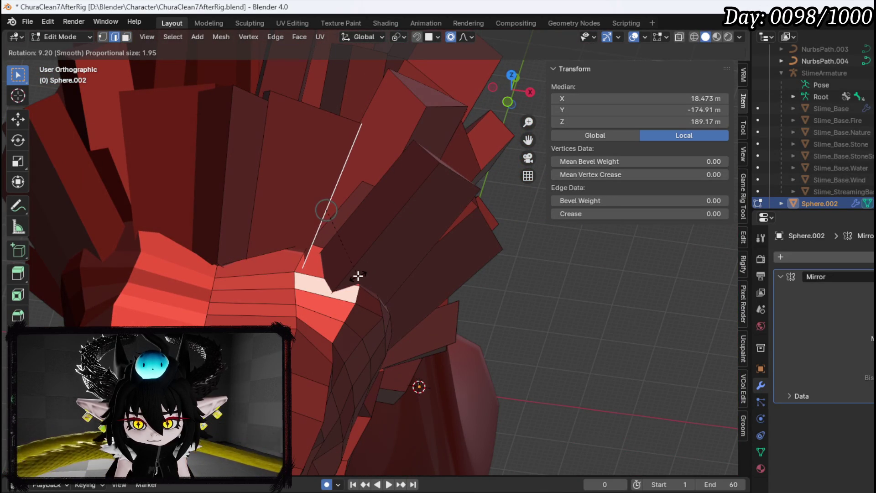
mouse_move(355, 267)
left_mouse_down()
mouse_move(293, 273)
mouse_move(352, 268)
mouse_move(305, 283)
mouse_move(262, 247)
mouse_move(392, 266)
left_mouse_up()
left_click(392, 265)
key("g")
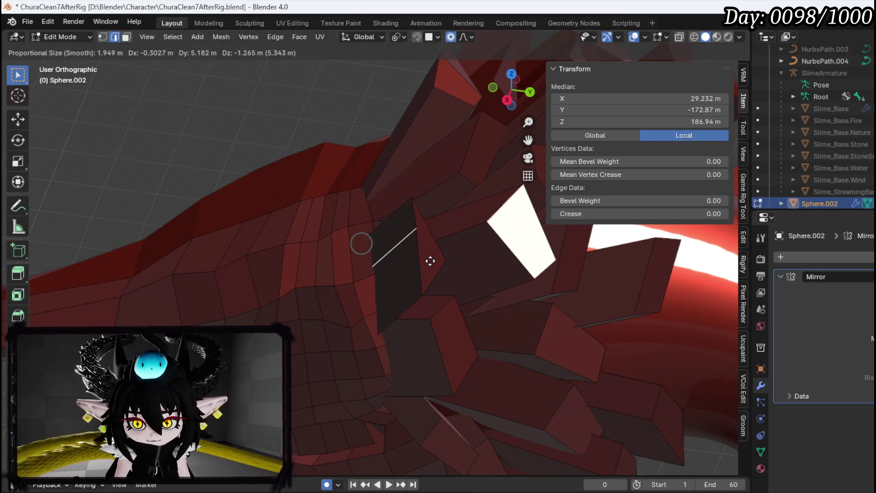
left_click(402, 264)
mouse_move(380, 262)
left_mouse_down()
mouse_move(476, 238)
mouse_move(436, 263)
left_mouse_up()
Step: Delete the small stray triangular face at the head-neck seam
key("3")
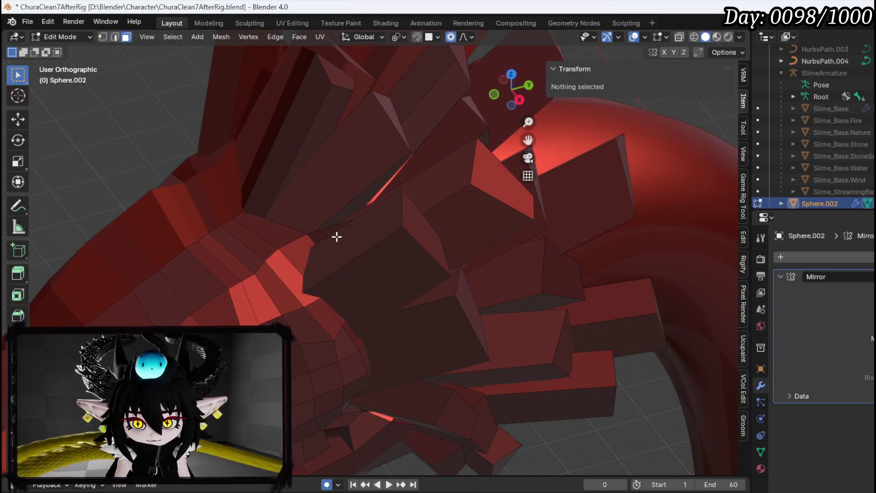
left_click(333, 230)
key("x")
left_click(385, 237)
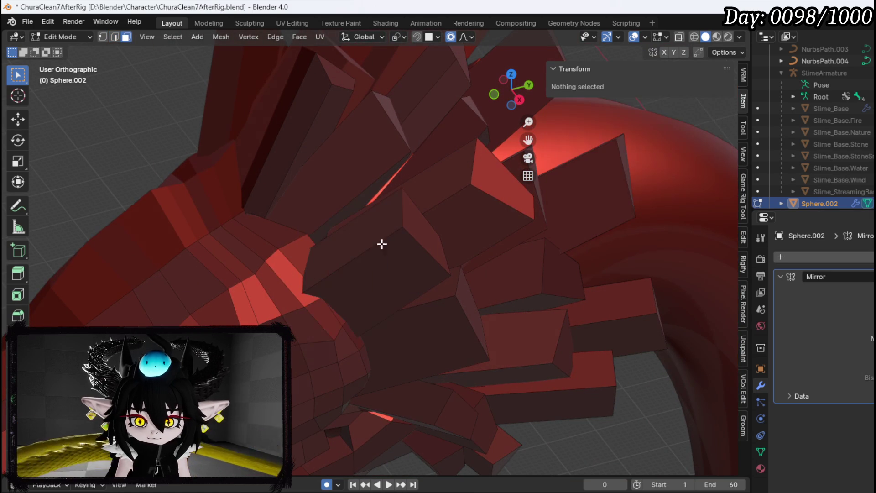
left_click(349, 266)
mouse_move(349, 267)
left_mouse_down()
mouse_move(368, 250)
mouse_move(335, 302)
mouse_move(358, 297)
mouse_move(391, 313)
mouse_move(356, 327)
mouse_move(384, 298)
mouse_move(365, 320)
mouse_move(368, 340)
mouse_move(392, 271)
mouse_move(371, 245)
mouse_move(391, 274)
mouse_move(465, 313)
mouse_move(454, 319)
left_mouse_up()
key("g")
right_click(427, 283)
Step: Select a loose seam vertex and reposition it several times along the seam
left_click(338, 307)
key("g")
left_click(370, 287)
key("g")
left_click(337, 320)
key("g")
left_click(363, 303)
key("g")
left_click(388, 319)
Step: Keep adjusting that vertex toward the neck until it sits flush with the mesh
key("g")
left_click(391, 315)
key("g")
left_click(421, 289)
key("g")
left_click(411, 297)
key("g")
left_click(470, 318)
Step: Carry the vertex inward to the head's centre seam, tweak it, and zoom out to review
mouse_move(354, 278)
left_mouse_down()
mouse_move(342, 264)
mouse_move(348, 278)
mouse_move(393, 273)
mouse_move(358, 256)
left_mouse_up()
key("g")
mouse_move(454, 272)
left_mouse_down()
mouse_move(518, 257)
mouse_move(393, 281)
left_mouse_up()
left_click(297, 283)
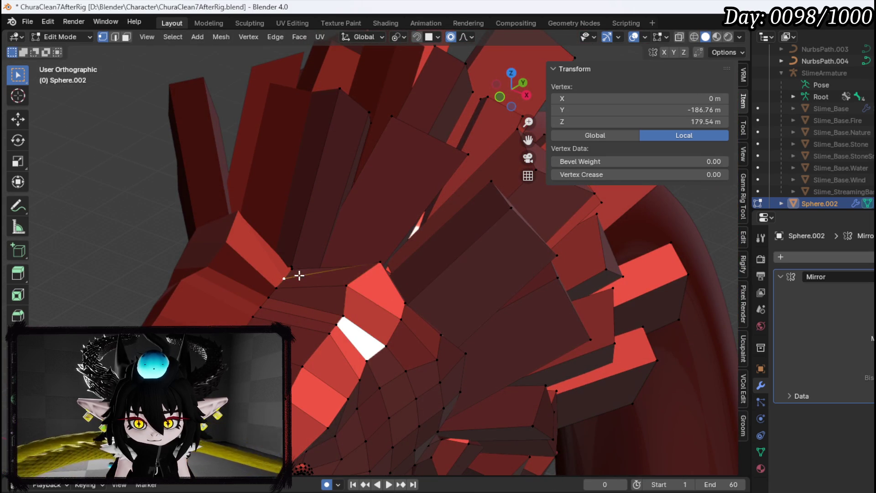
key("g")
left_click(320, 260)
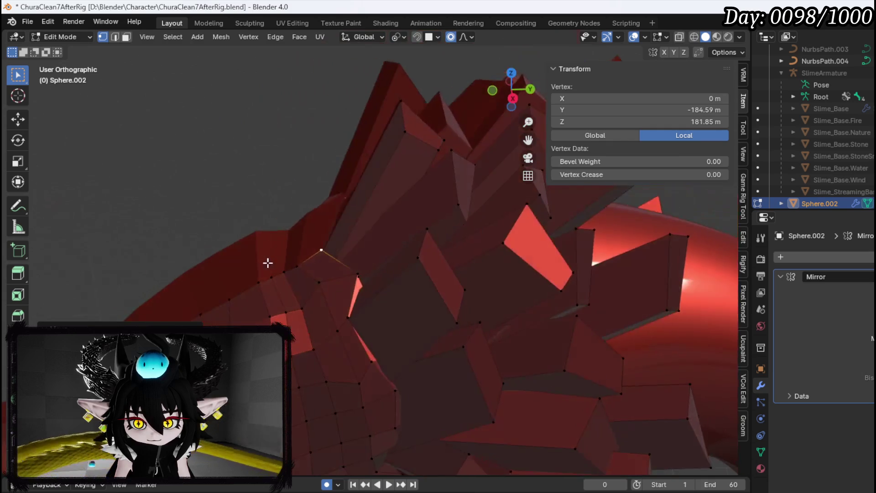
key("g")
left_click(313, 275)
mouse_move(313, 275)
left_mouse_down()
mouse_move(412, 271)
mouse_move(415, 284)
mouse_move(336, 284)
mouse_move(461, 325)
mouse_move(295, 221)
left_mouse_up()
scroll(439, 310, "down", 3)
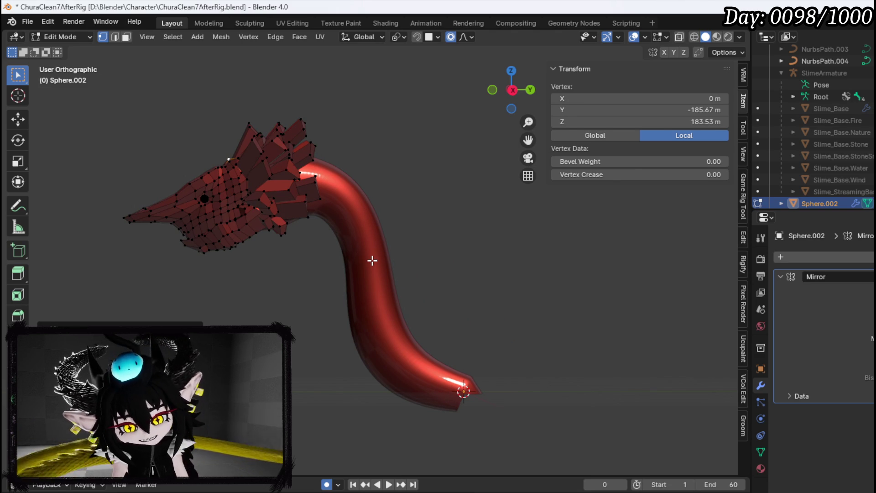
Step: Zoom in on the head and select a whole spike box with L
mouse_move(340, 231)
left_mouse_down()
mouse_move(472, 264)
mouse_move(438, 252)
left_mouse_up()
scroll(438, 251, "up", 8)
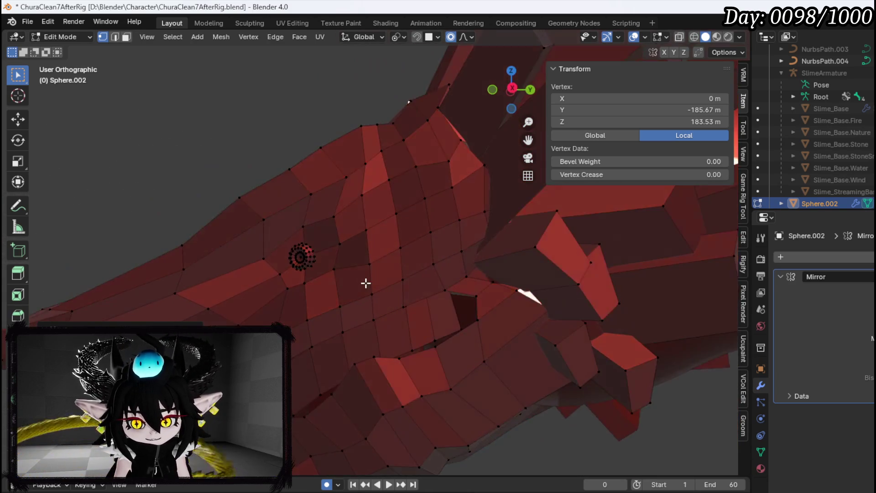
mouse_move(366, 284)
left_mouse_down()
mouse_move(289, 215)
mouse_move(407, 233)
mouse_move(352, 245)
mouse_move(341, 230)
mouse_move(469, 249)
mouse_move(429, 272)
mouse_move(478, 256)
mouse_move(300, 291)
left_mouse_up()
key("3")
left_click(428, 275)
key("l")
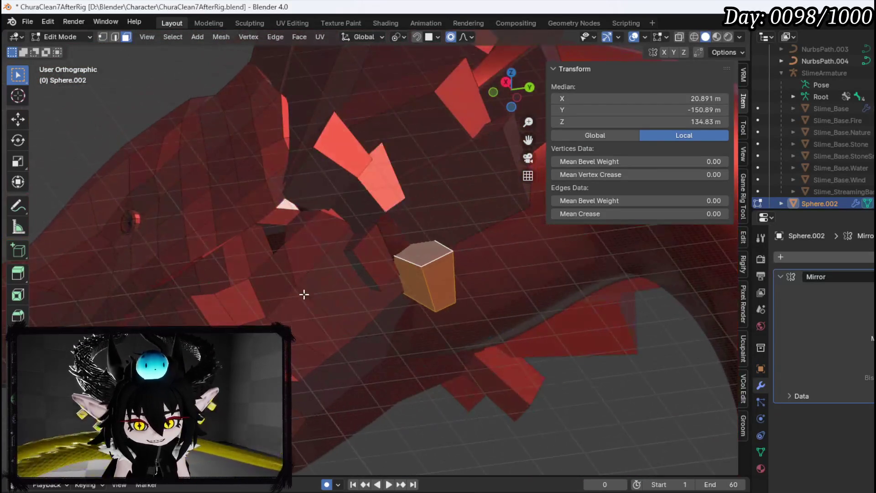
Step: Select the loose vertex under the jaw in vertex mode and check it from the side view
key("1")
left_click(379, 357)
key("KP_3")
mouse_move(405, 344)
left_mouse_down()
mouse_move(365, 298)
mouse_move(378, 298)
left_mouse_up()
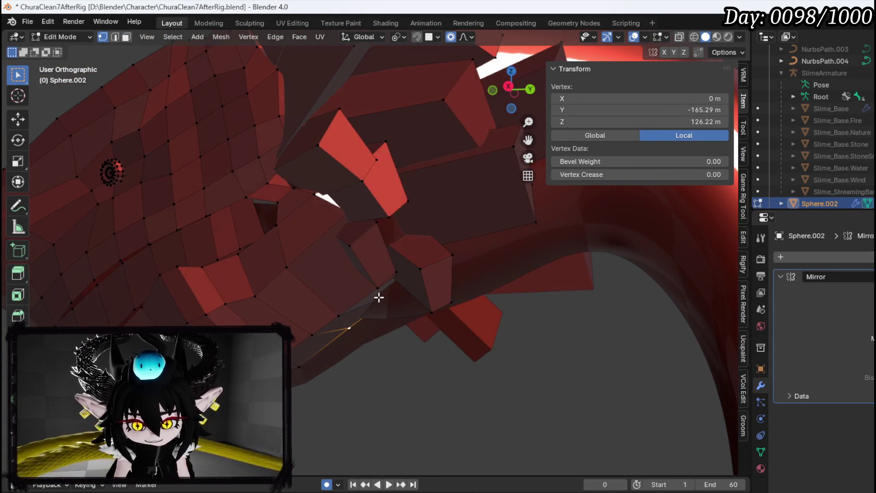
Step: Turn on X-ray and, in right side view, move the loose jaw vertex lower
left_click(678, 39)
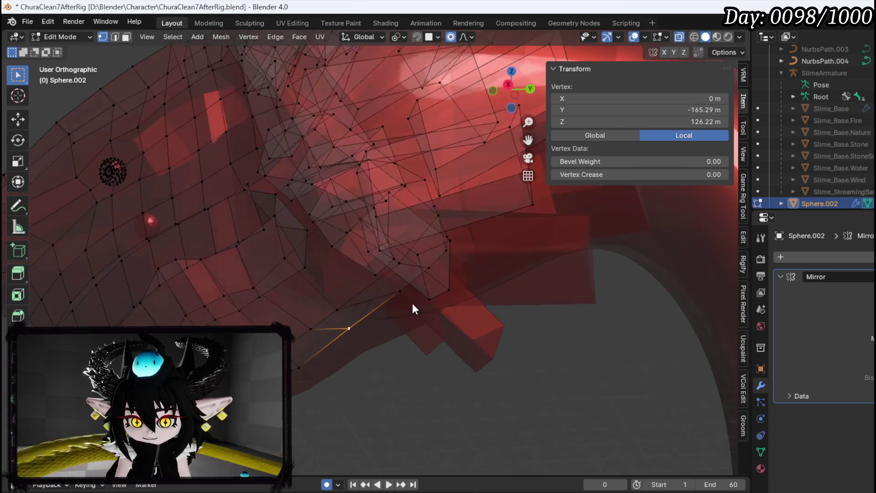
key("KP_1")
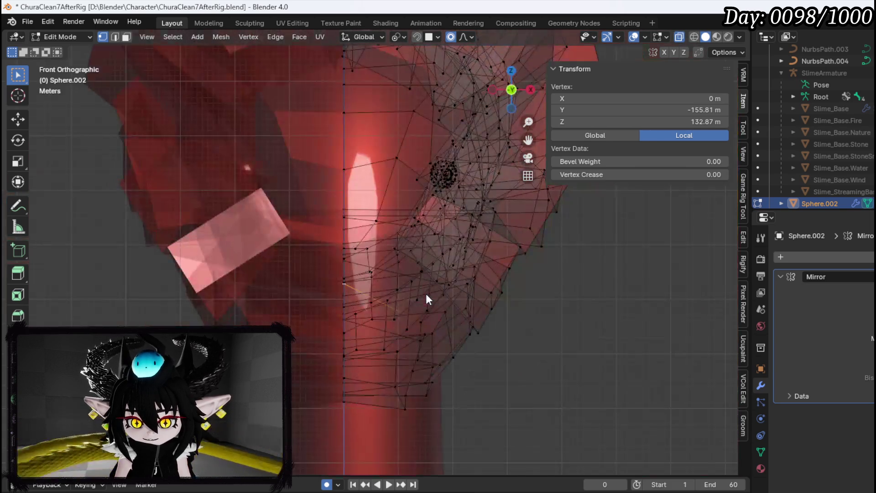
key("KP_3")
key("g")
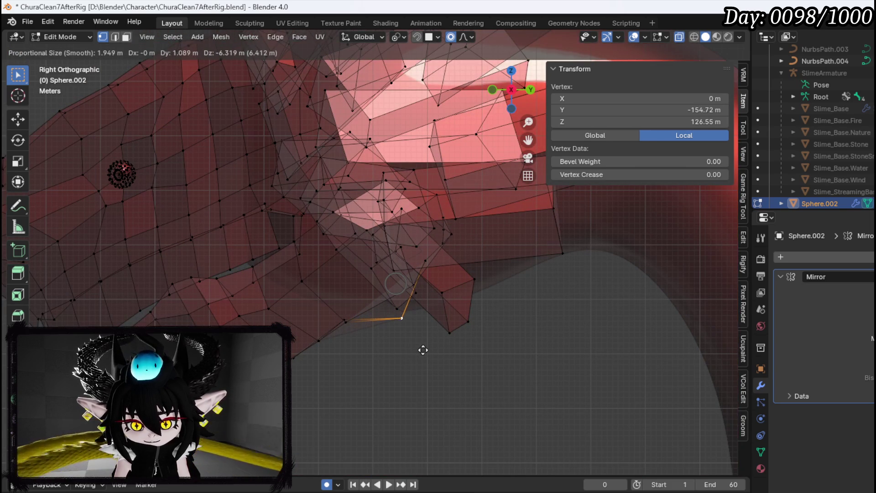
key("y")
key("z")
key("z")
key("z")
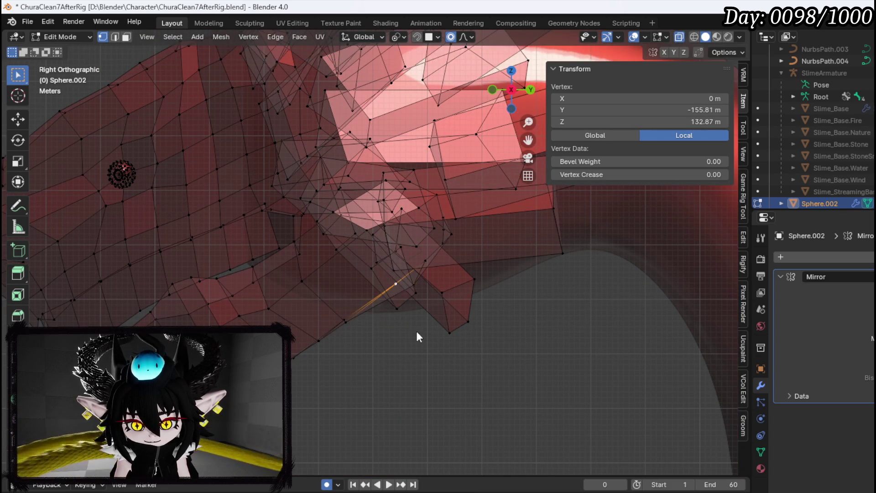
left_click(402, 354)
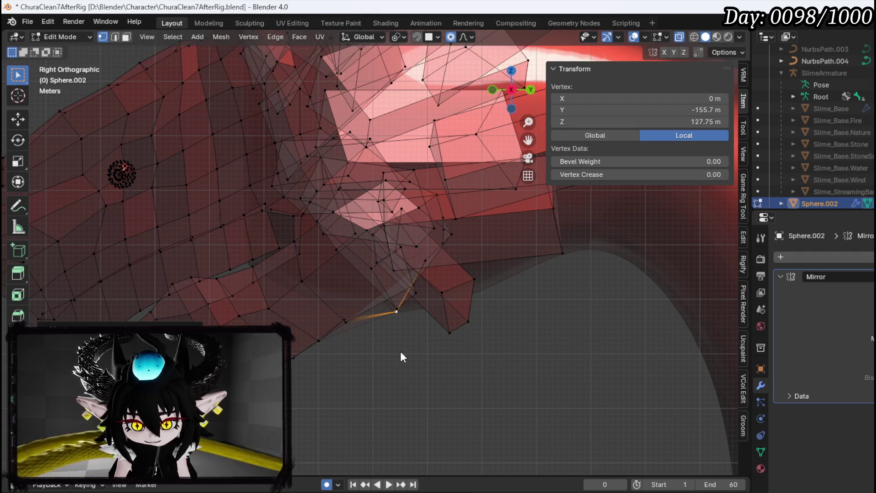
Step: Check the vertex from the front and side, then lower it and shift it back
scroll(401, 352, "down", 5)
key("KP_6")
key("KP_1")
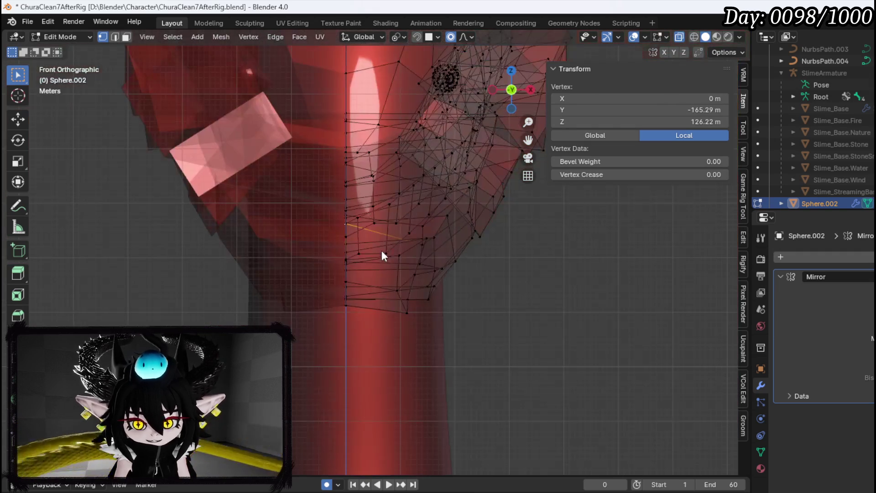
key("KP_3")
key("g")
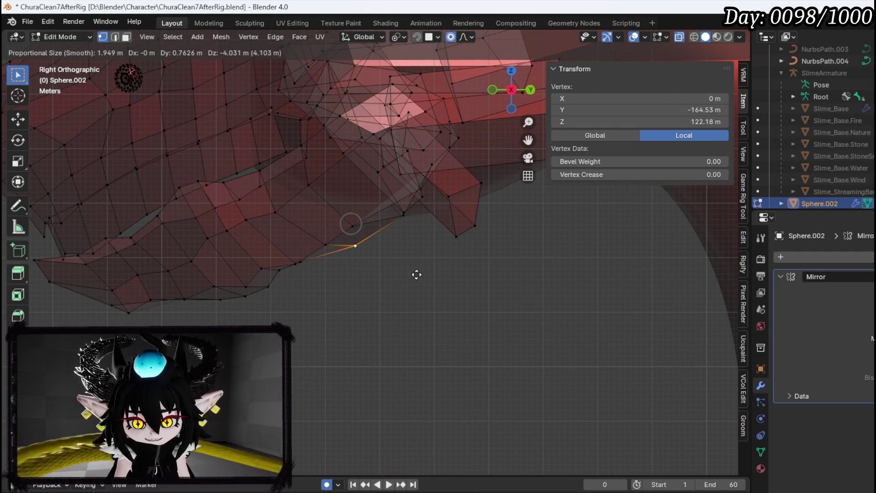
left_click(423, 276)
key("KP_6")
key("g")
left_click(354, 275)
Step: In side view, pull the vertex further back along the lower edge of the jaw
key("KP_3")
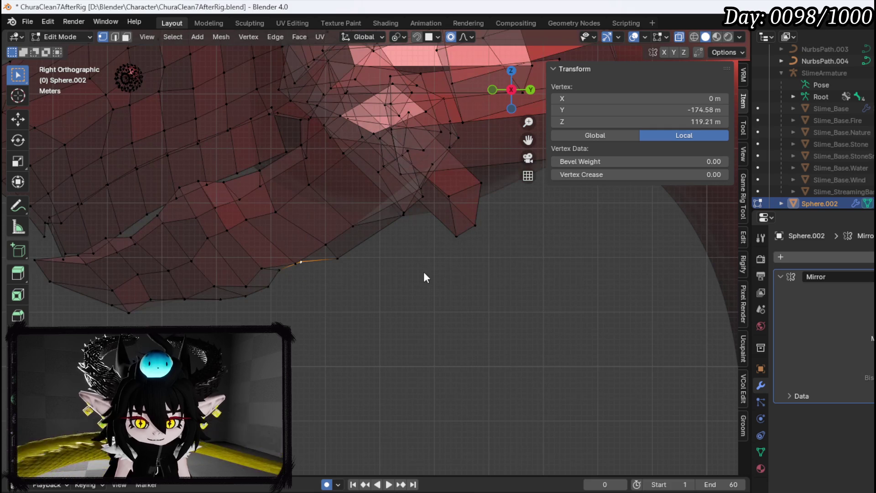
key("g")
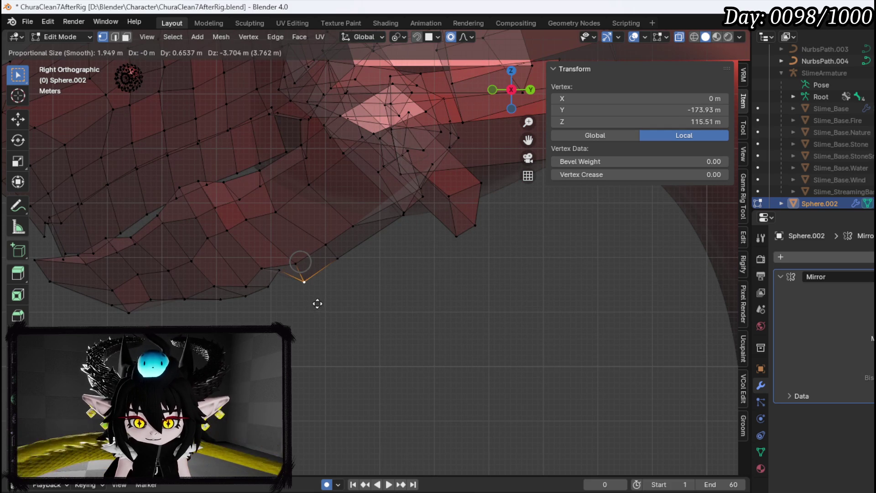
left_click(273, 295)
key("g")
left_click(255, 315)
key("g")
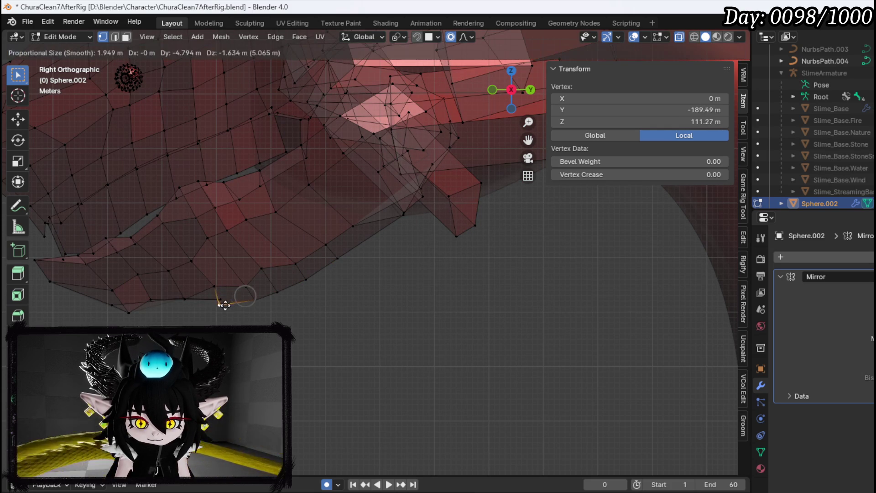
left_click(228, 305)
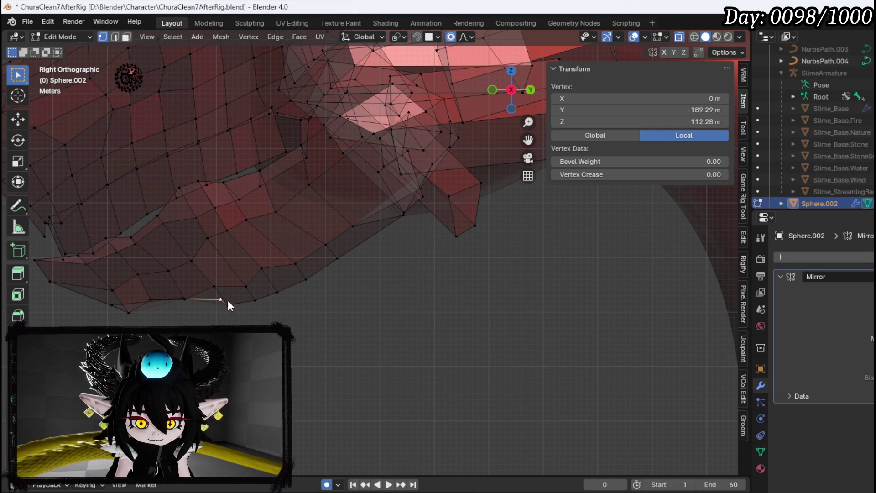
key("g")
left_click(194, 318)
Step: Fine-tune the vertex onto the jaw's underside and orbit to check it from an angle
key("g")
left_click(269, 292)
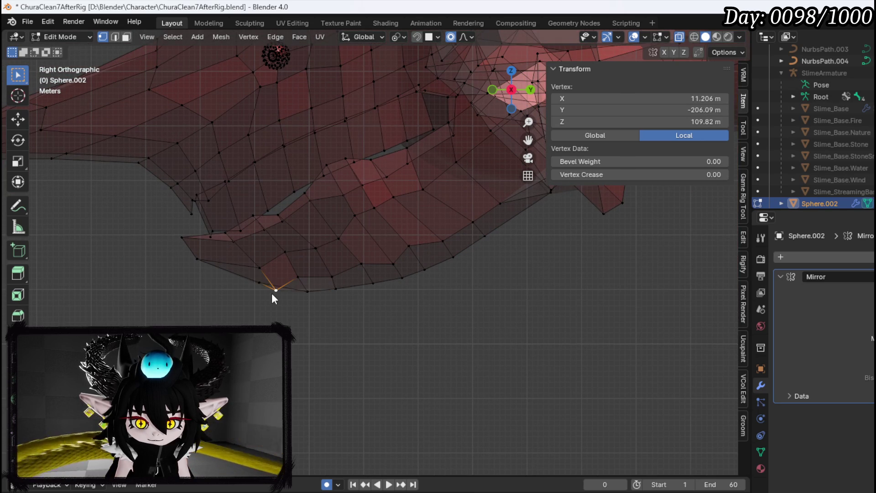
key("g")
left_click(277, 312)
key("g")
left_click(271, 287)
mouse_move(270, 286)
left_mouse_down()
mouse_move(407, 287)
mouse_move(278, 302)
left_mouse_up()
Step: From the front view, nudge the vertex inward toward the centre, then return to Object Mode
key("KP_1")
key("g")
left_click(283, 302)
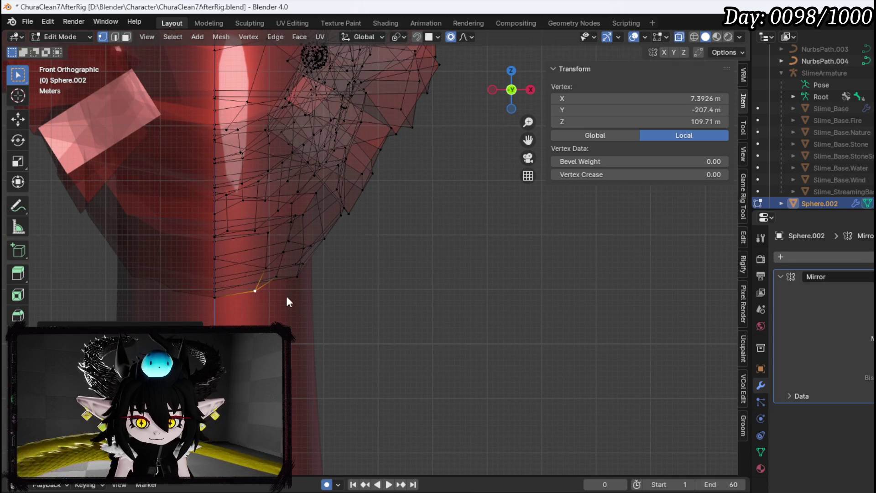
key("g")
left_click(287, 292)
mouse_move(287, 293)
left_mouse_down()
mouse_move(329, 290)
mouse_move(260, 294)
mouse_move(277, 280)
mouse_move(255, 293)
mouse_move(353, 301)
mouse_move(240, 296)
mouse_move(308, 283)
left_mouse_up()
left_click(73, 38)
left_click(68, 51)
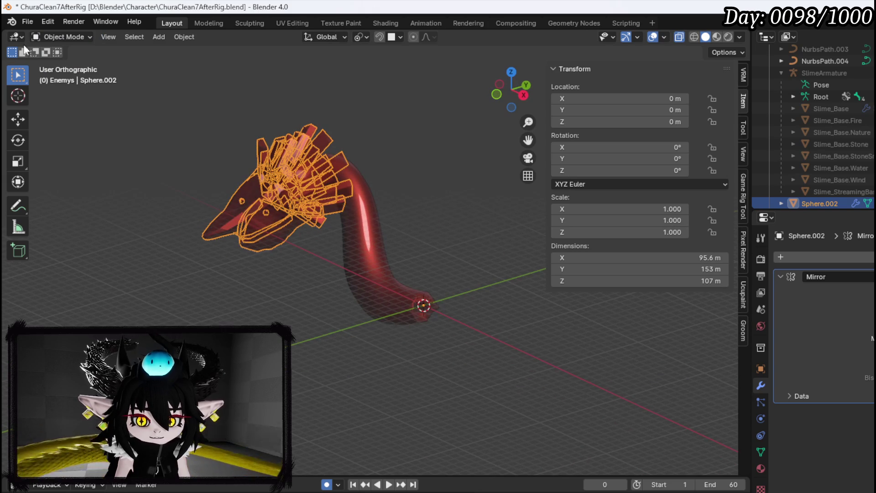
Step: Save the serpent blend file with File > Save
left_click(28, 20)
left_click(52, 97)
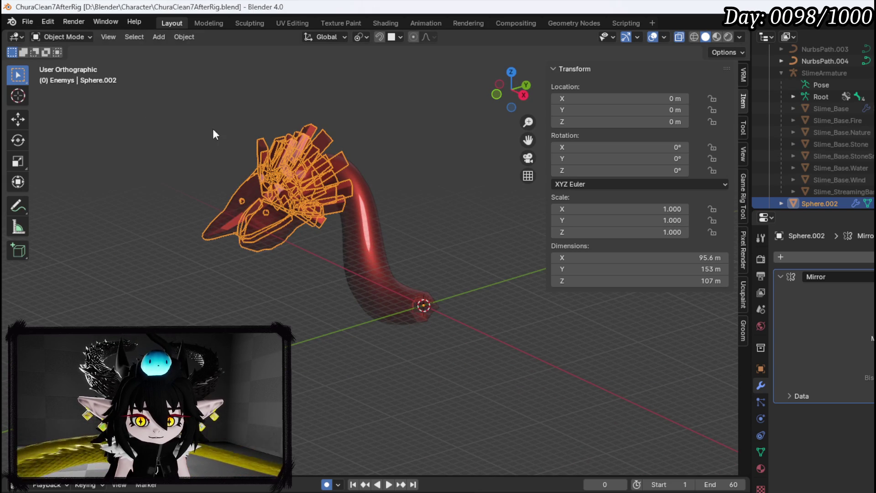
mouse_move(272, 235)
left_mouse_down()
mouse_move(305, 265)
mouse_move(470, 276)
mouse_move(370, 253)
mouse_move(247, 249)
mouse_move(305, 256)
left_mouse_up()
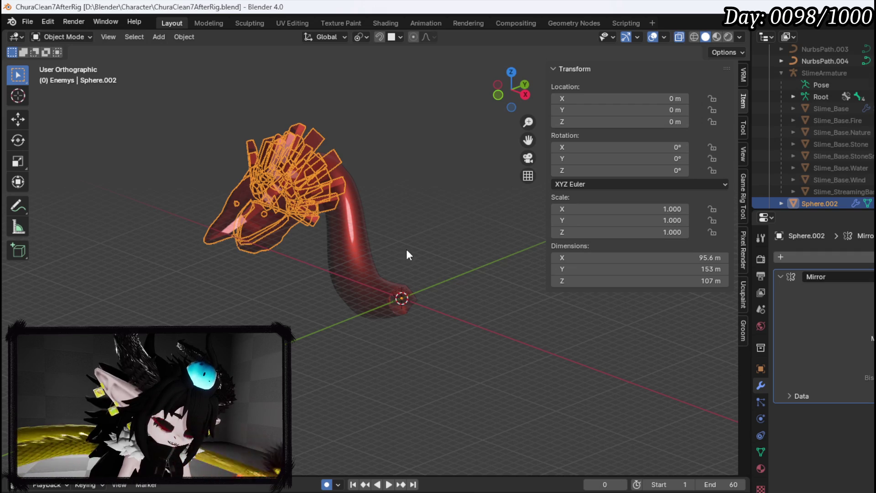
Step: Select the NurbsPath.004 curve body, frame it with the head, and open the Object menu
left_click(359, 263)
left_click_drag(395, 262, 316, 276)
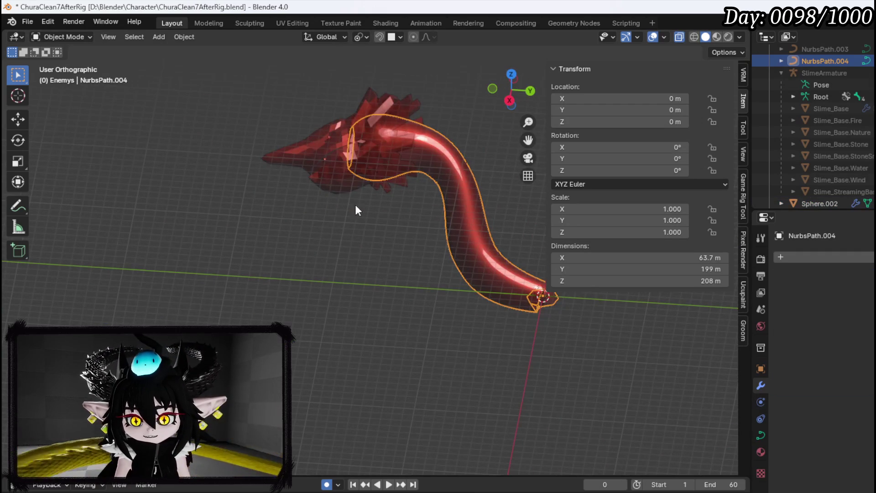
left_click_drag(425, 141, 317, 204)
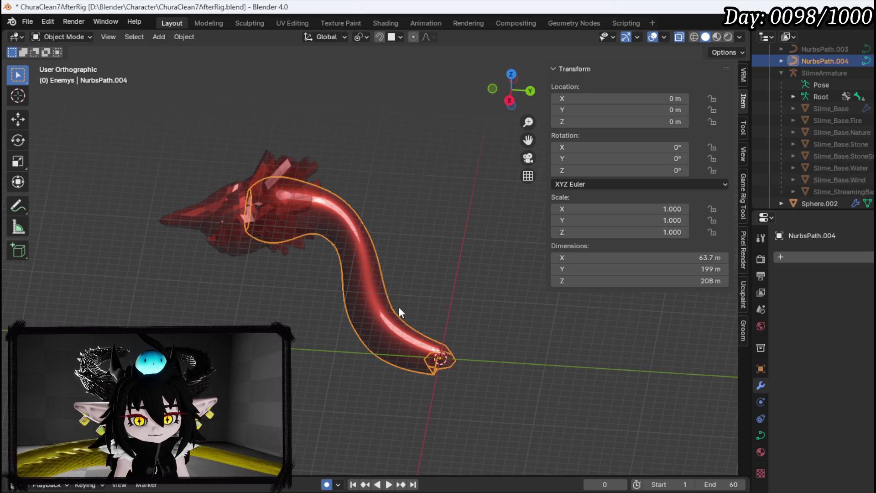
mouse_move(223, 223)
left_mouse_down()
mouse_move(344, 223)
mouse_move(213, 221)
mouse_move(305, 247)
mouse_move(260, 221)
mouse_move(295, 201)
left_mouse_up()
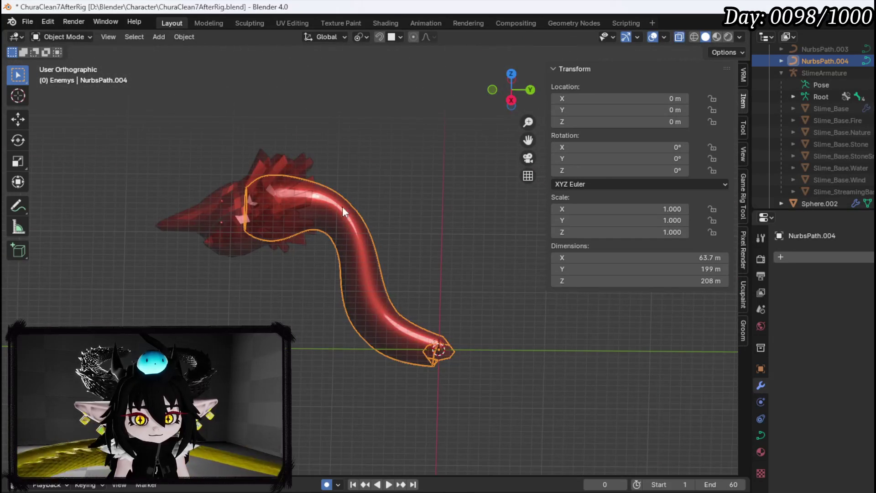
left_click(187, 37)
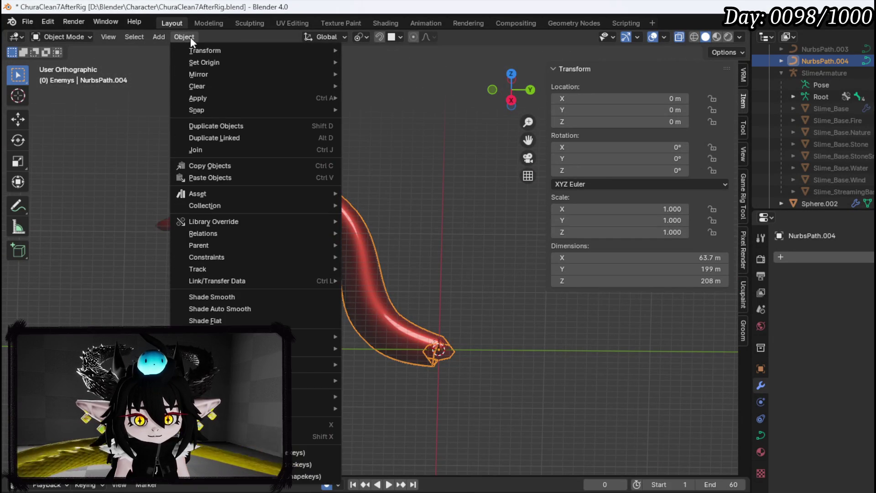
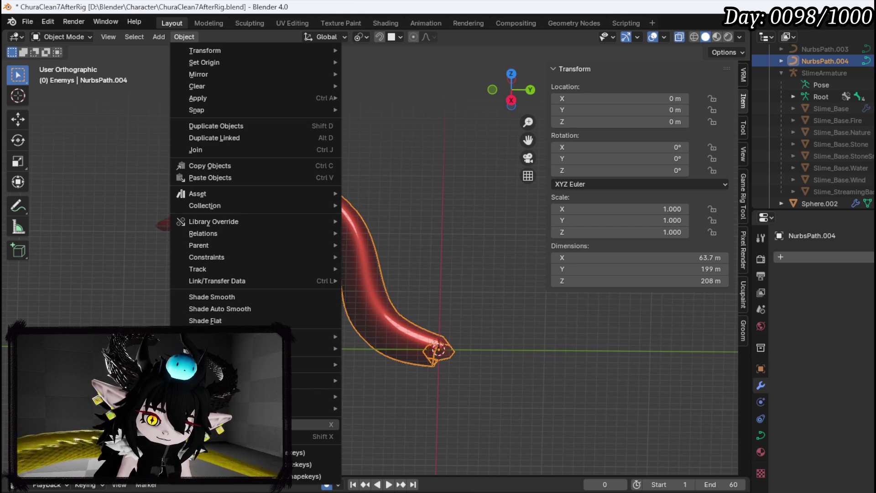
Step: Convert NurbsPath.004 to a mesh, try joining the head into it, then undo
mouse_move(315, 380)
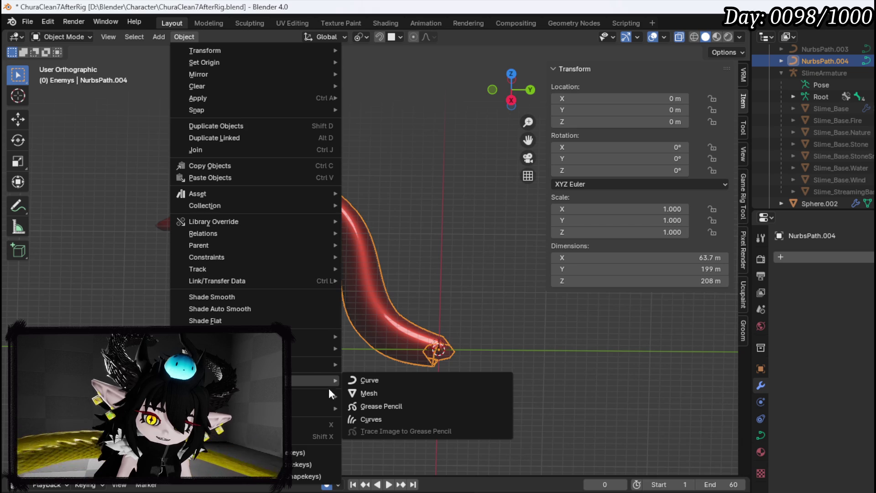
left_click(391, 392)
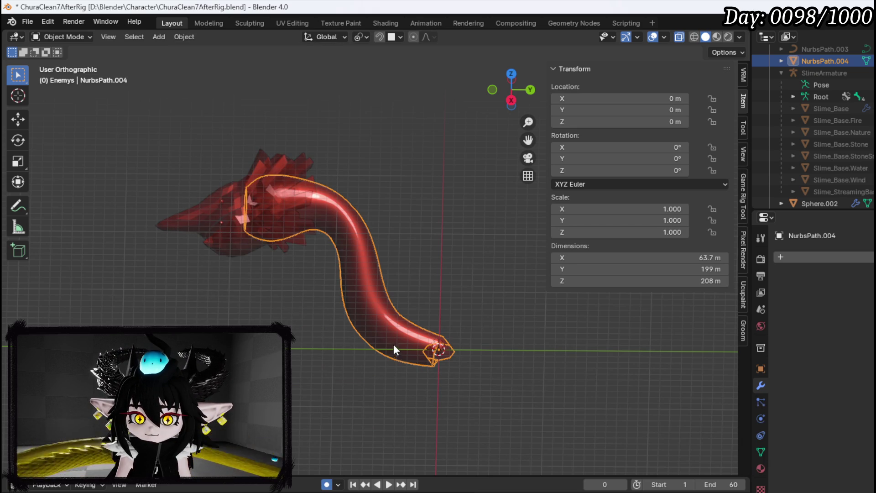
left_click(213, 196)
left_click(341, 217, "shift")
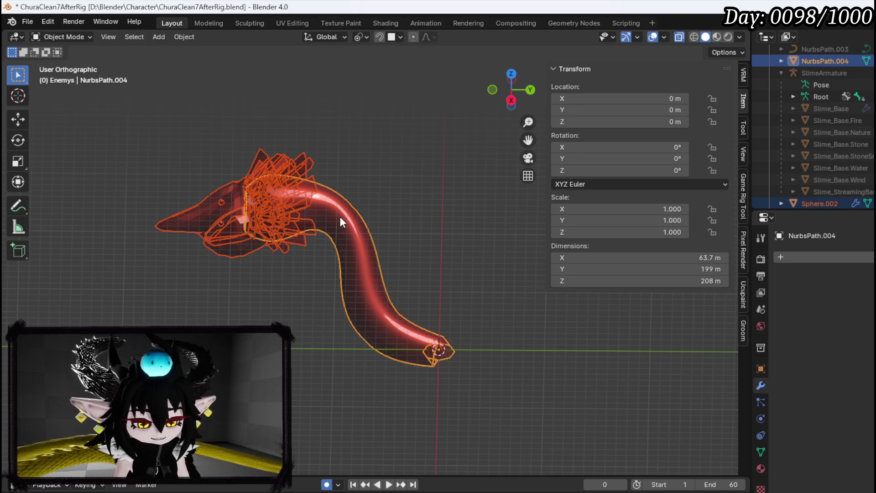
key("ctrl+j")
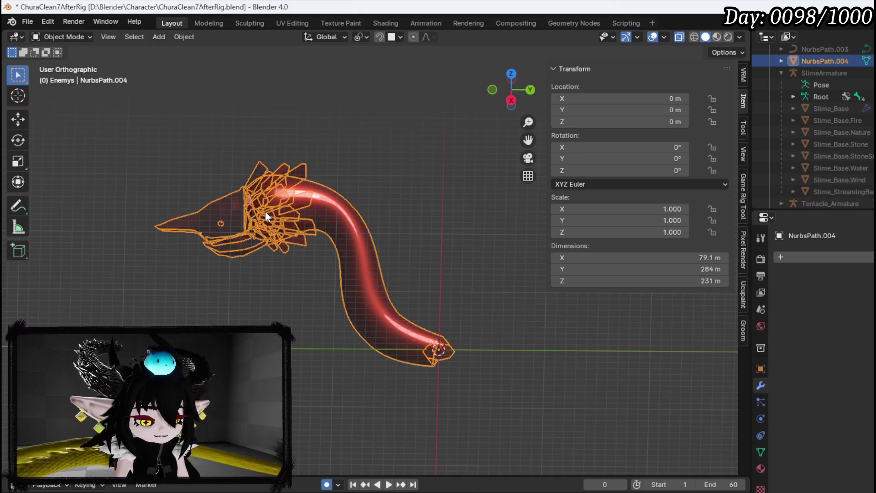
key("ctrl+z")
Step: Apply Sphere.002's Mirror modifier and join the spiky head into the NurbsPath.004 tube mesh
left_click(295, 236)
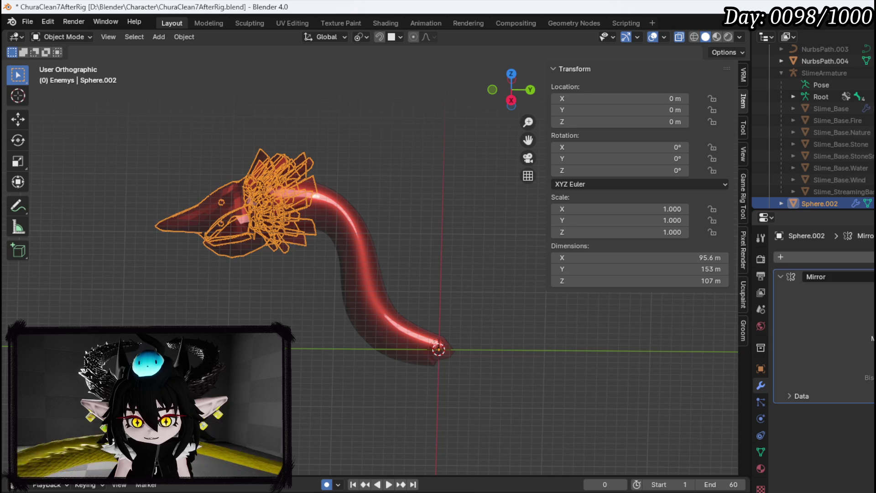
key("ctrl+a")
left_click(363, 225, "shift")
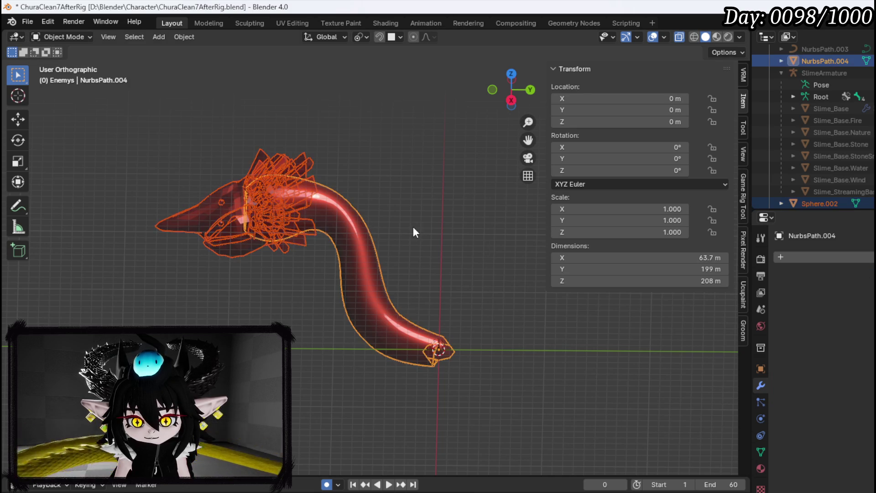
key("ctrl+j")
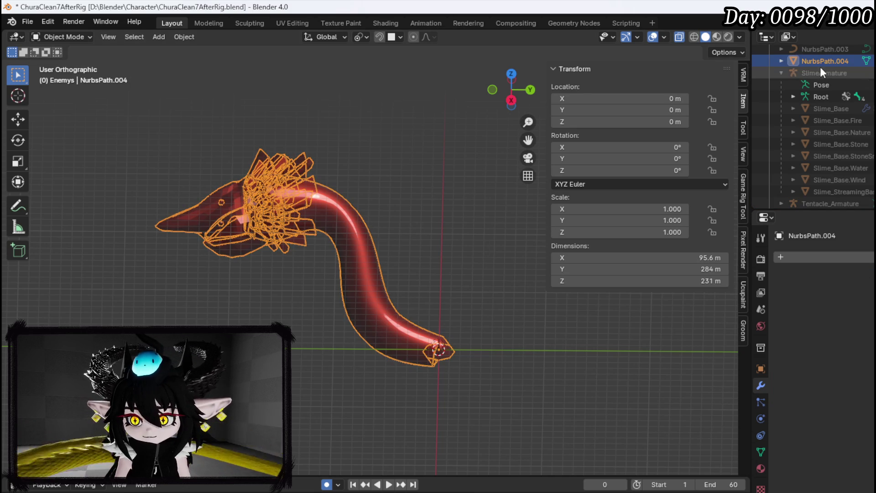
double_click(815, 58)
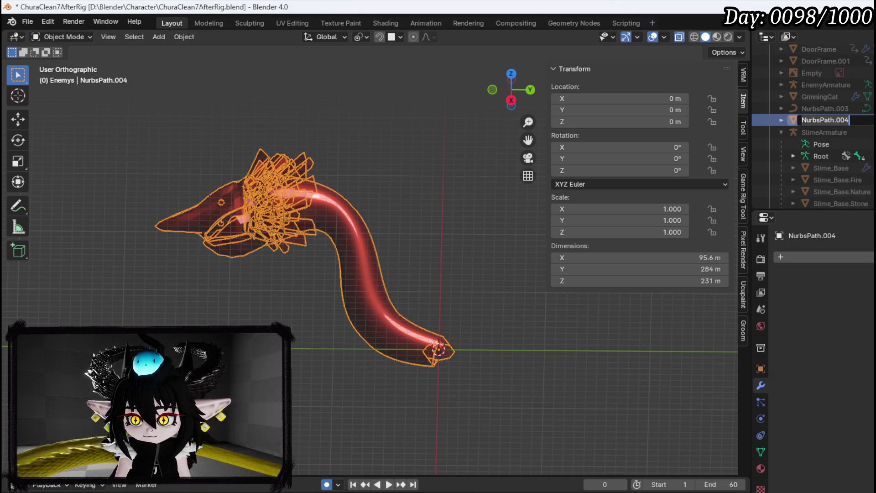
Step: Name the joined object WanderingOasisNeck and save ChuraClean7AfterRig.blend
type("WanderingOasisNeck")
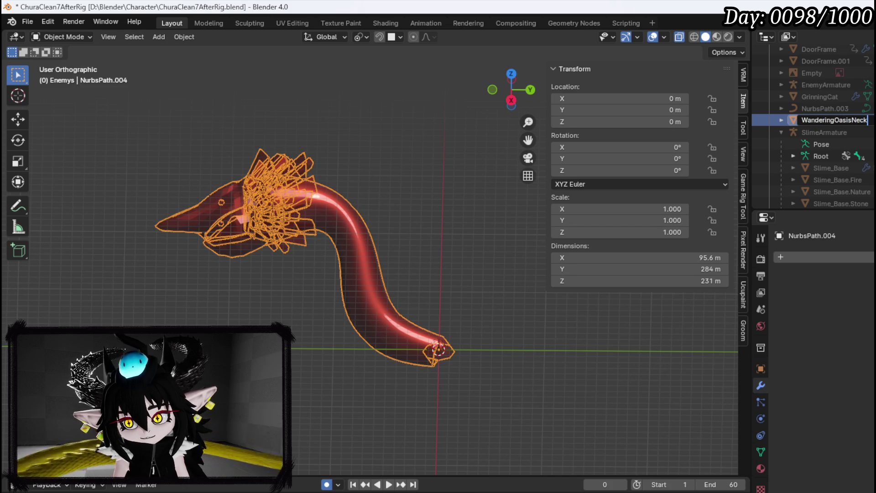
key("Return")
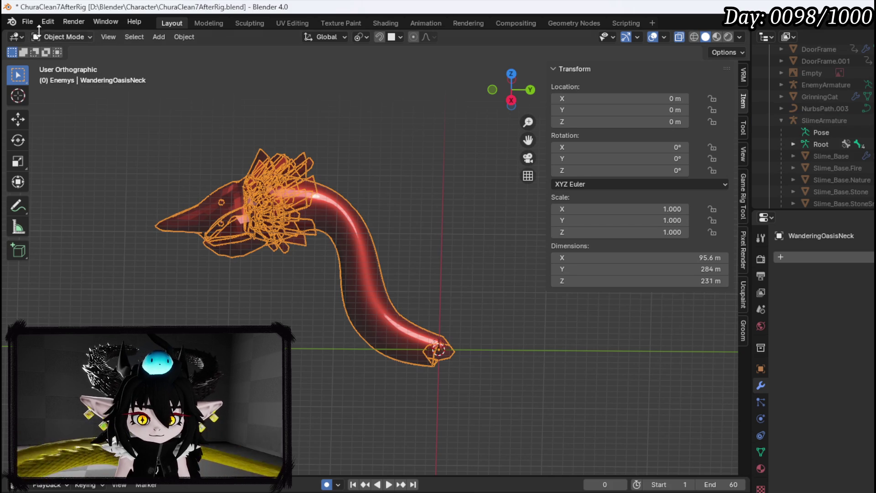
left_click(28, 21)
left_click(53, 98)
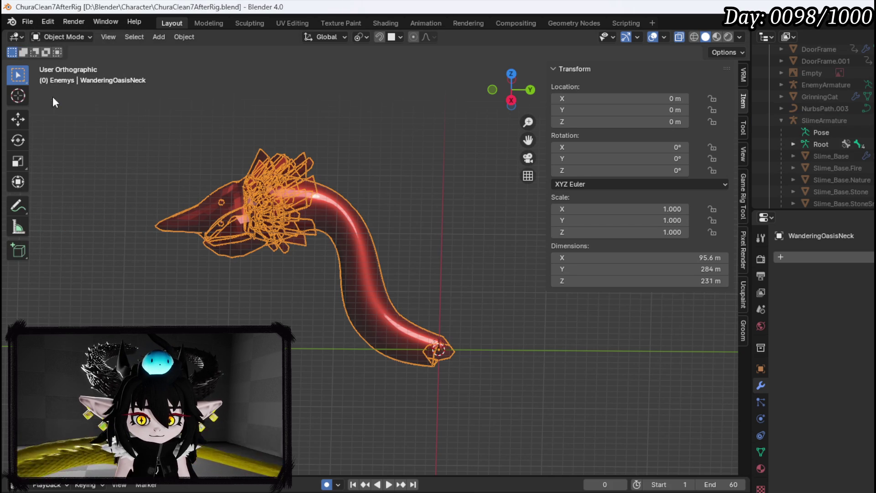
mouse_move(278, 145)
left_mouse_down()
mouse_move(281, 157)
mouse_move(361, 155)
mouse_move(273, 146)
mouse_move(310, 142)
left_mouse_up()
left_click(665, 37)
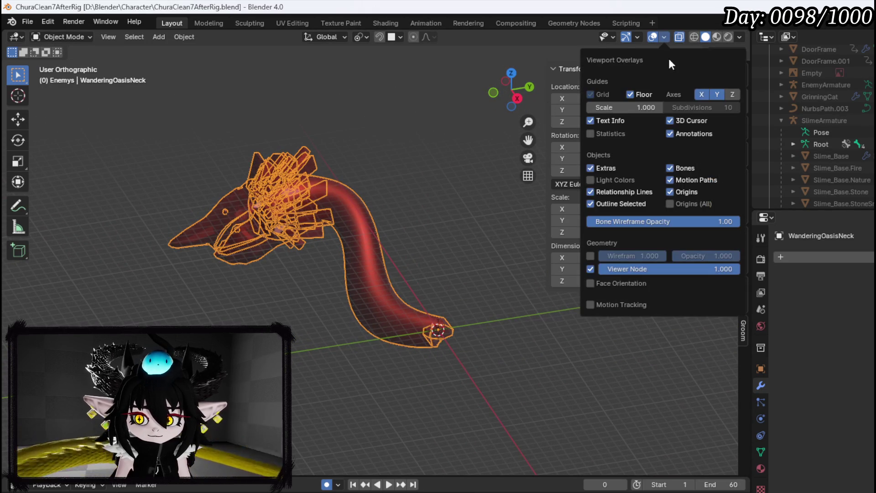
Step: Check normals with Face Orientation in Material Preview, then apply Shade Smooth to the neck
left_click(590, 283)
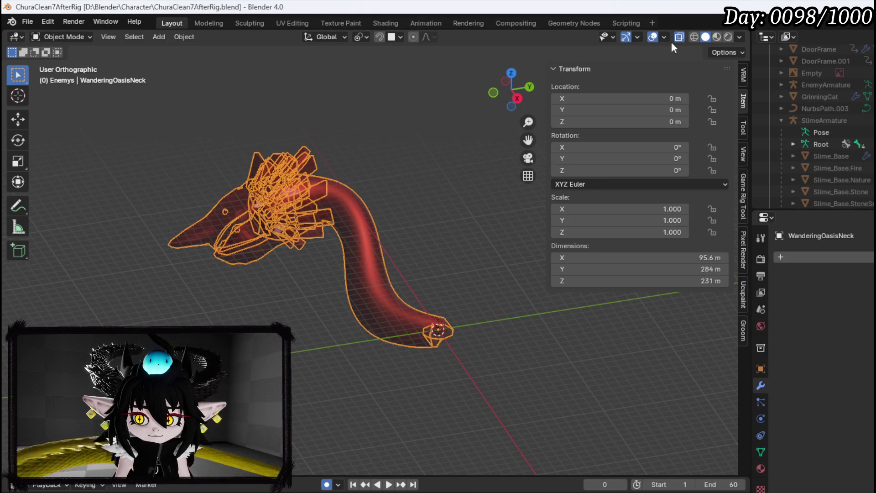
left_click(664, 37)
left_click(716, 37)
mouse_move(480, 151)
left_mouse_down()
mouse_move(402, 174)
mouse_move(387, 163)
left_mouse_up()
scroll(294, 176, "up", 5)
mouse_move(227, 183)
left_mouse_down()
mouse_move(286, 171)
mouse_move(196, 184)
mouse_move(453, 176)
mouse_move(401, 170)
mouse_move(278, 189)
left_mouse_up()
right_click(197, 184)
left_click(197, 185)
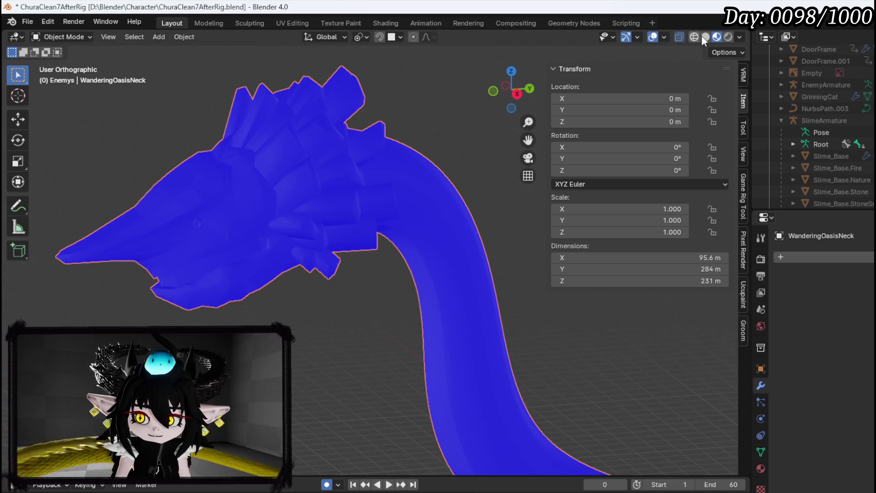
Step: Turn Face Orientation off and inspect the smoothed head from side and front
left_click(664, 37)
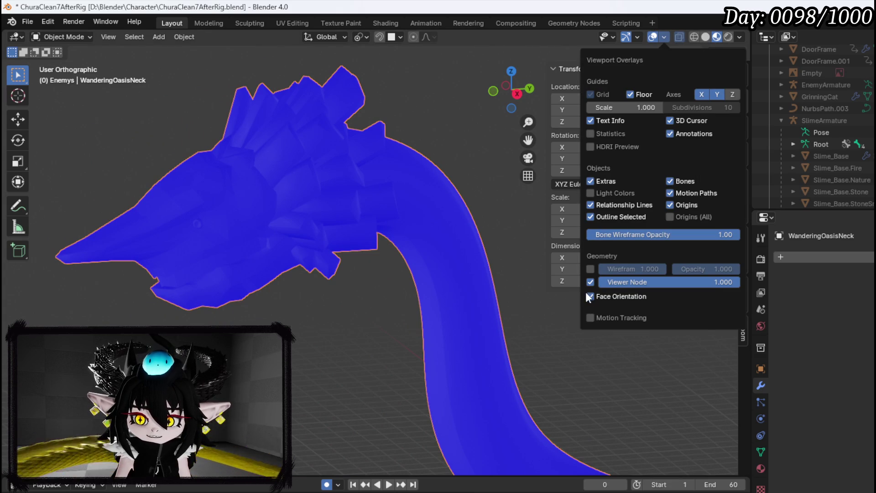
left_click(589, 297)
mouse_move(453, 284)
left_mouse_down()
mouse_move(272, 260)
mouse_move(347, 205)
left_mouse_up()
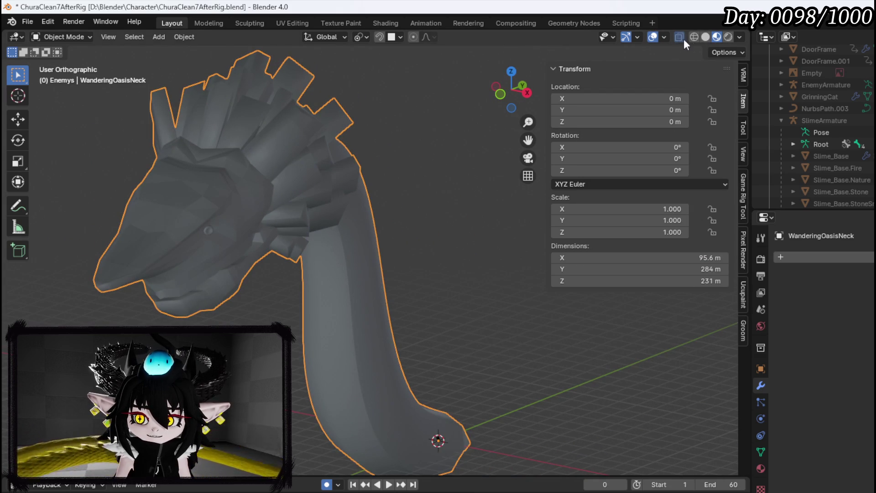
mouse_move(310, 137)
left_mouse_down()
mouse_move(201, 152)
mouse_move(247, 117)
mouse_move(313, 118)
mouse_move(307, 133)
mouse_move(215, 143)
left_mouse_up()
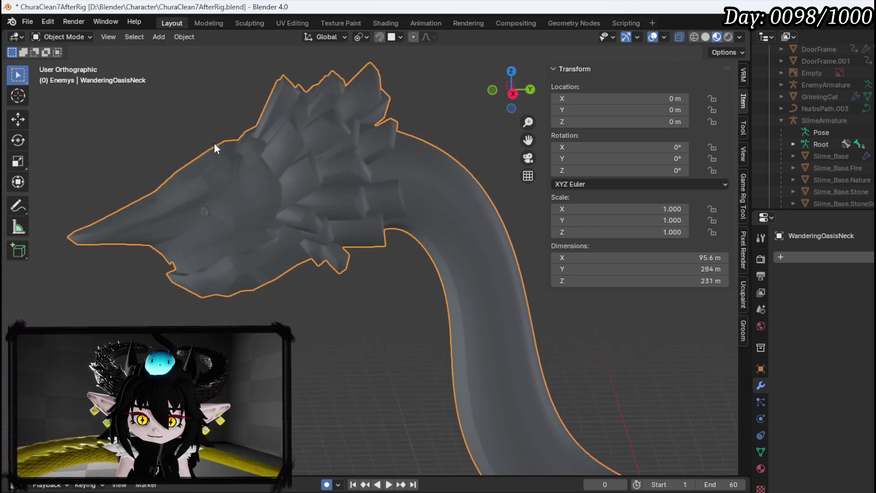
mouse_move(346, 135)
left_mouse_down()
mouse_move(280, 157)
mouse_move(221, 160)
mouse_move(464, 137)
mouse_move(375, 143)
mouse_move(330, 129)
left_mouse_up()
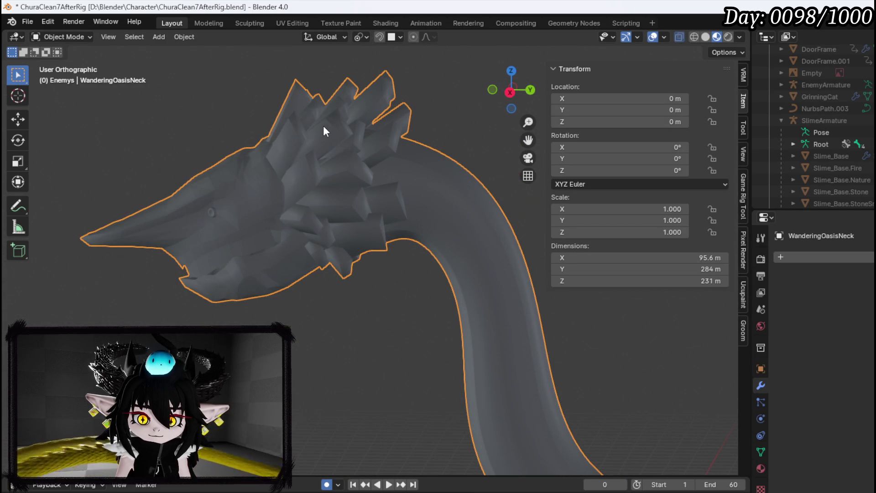
left_click(21, 17)
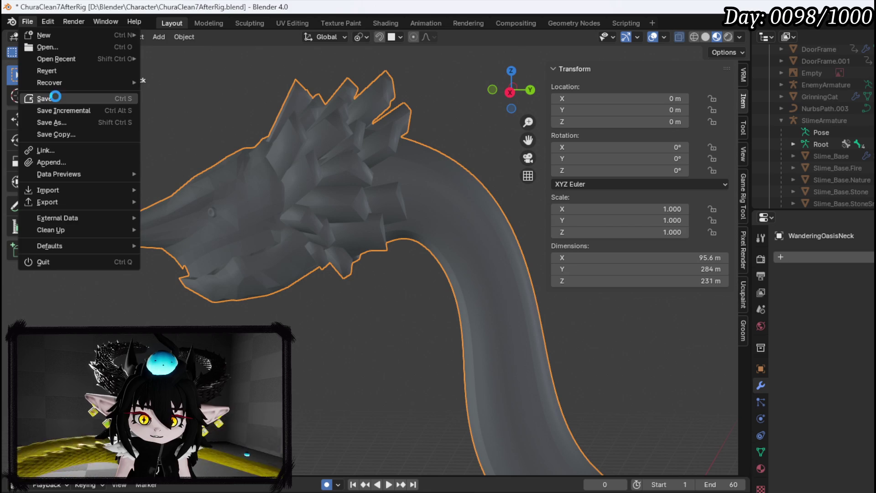
Step: Save the blend file, then export the head-and-neck model as FBX (.fbx)
left_click(56, 96)
mouse_move(80, 48)
left_mouse_down()
mouse_move(481, 189)
mouse_move(152, 84)
mouse_move(253, 138)
mouse_move(275, 108)
mouse_move(253, 143)
left_mouse_up()
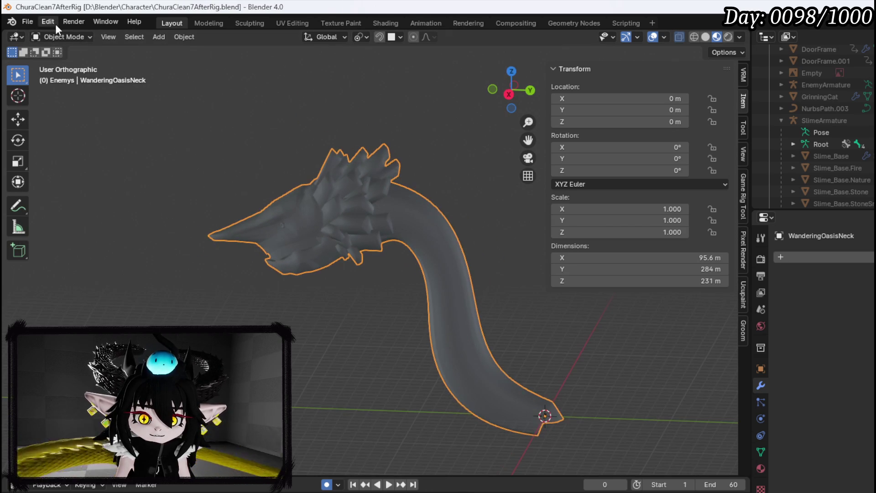
left_click(25, 21)
mouse_move(62, 201)
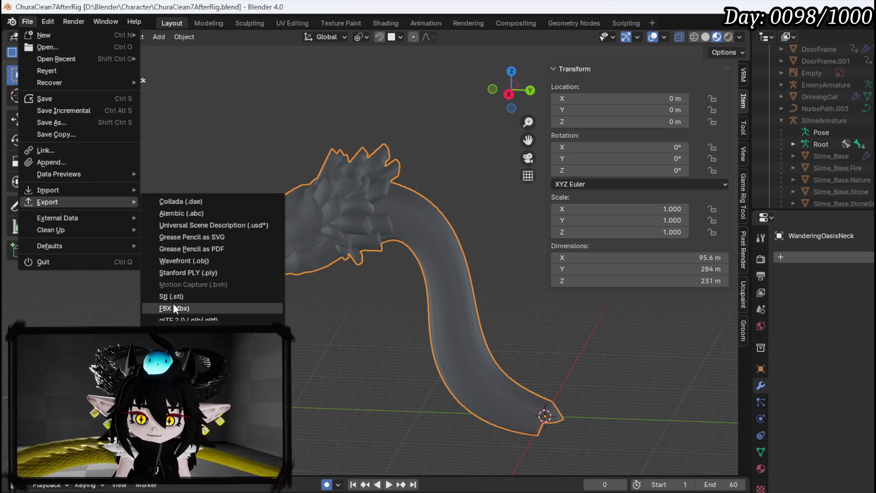
left_click(174, 309)
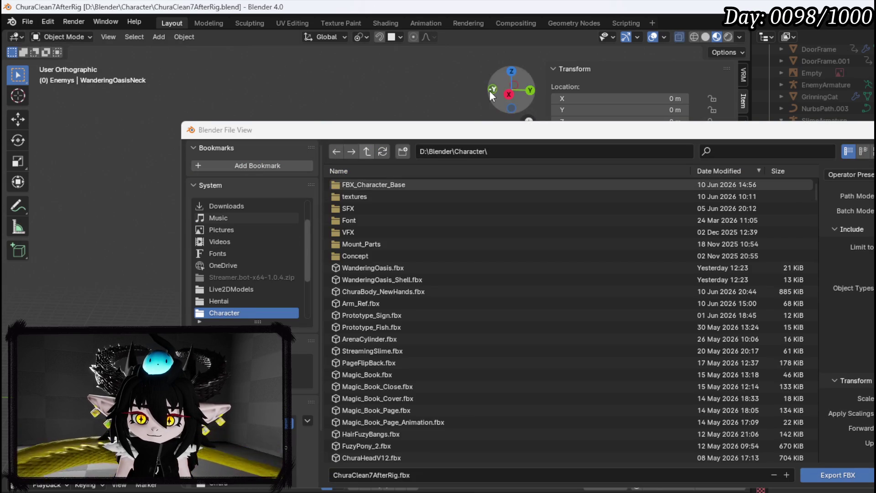
key("Escape")
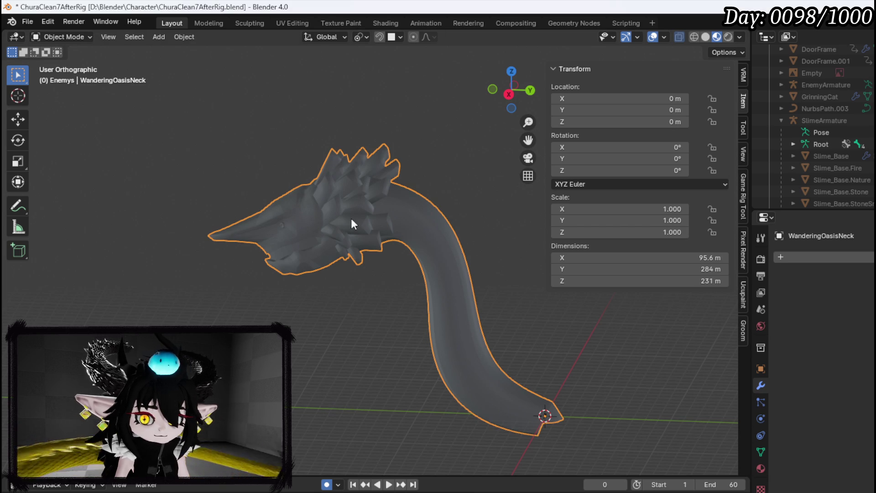
Step: Save the blend file again after the export
left_click(27, 21)
left_click(43, 98)
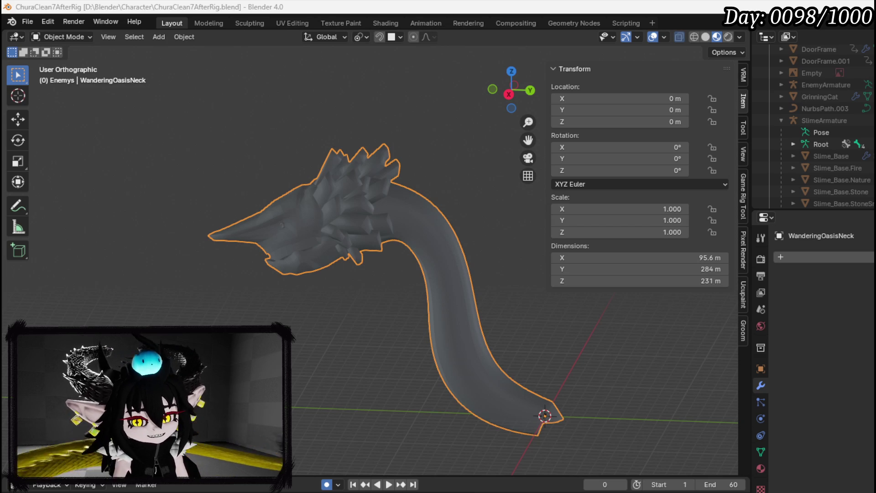
mouse_move(280, 184)
left_mouse_down()
mouse_move(400, 189)
mouse_move(334, 215)
mouse_move(205, 196)
mouse_move(81, 88)
left_mouse_up()
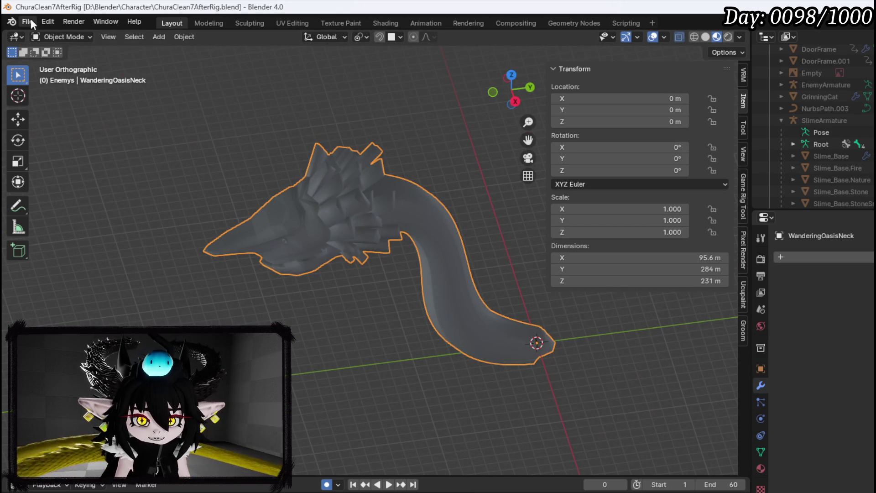
Step: Save the blend file, then browse to Desert > DesertWorldMap > Mesh in Unreal's Content Browser
left_click(29, 22)
left_click(50, 97)
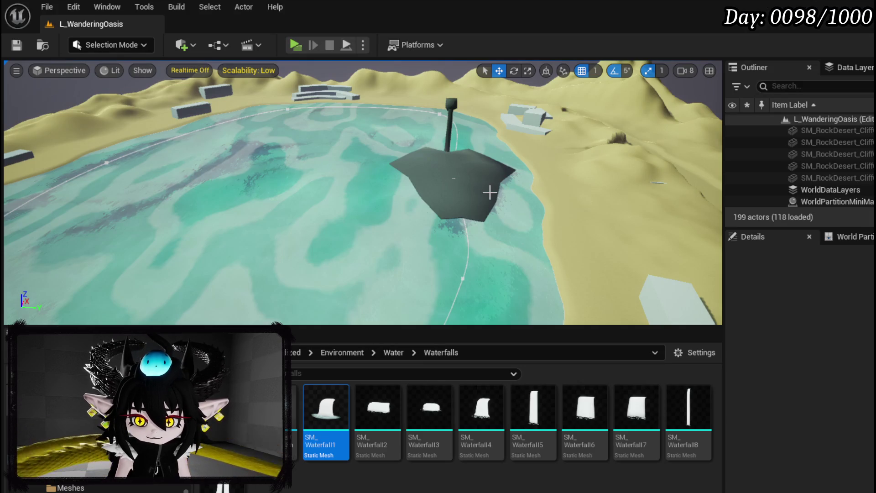
scroll(91, 484, "down", 3)
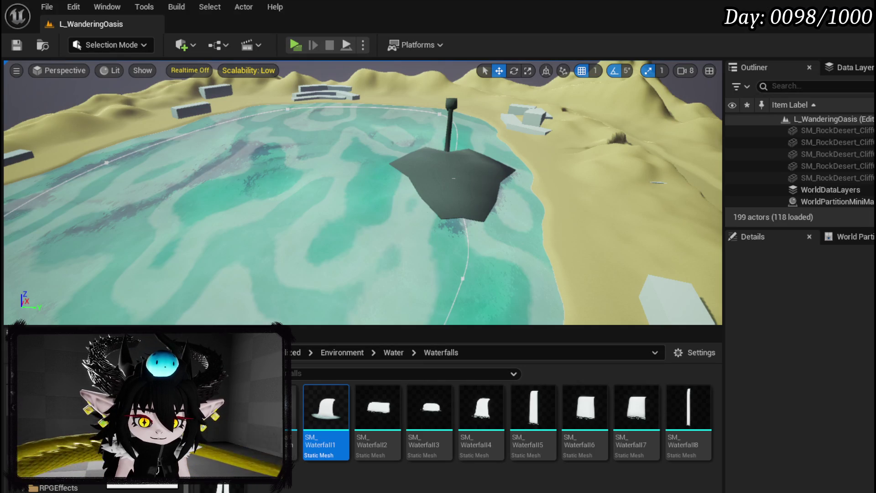
scroll(91, 484, "down", 3)
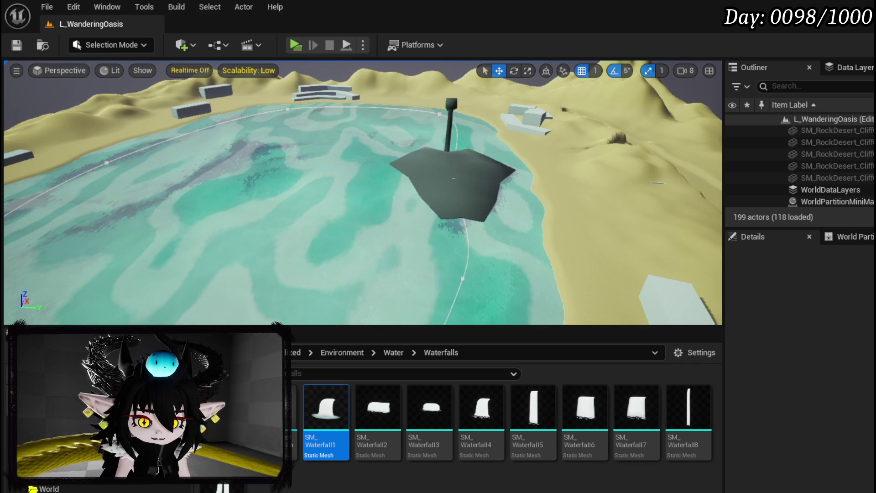
key("alt+Left")
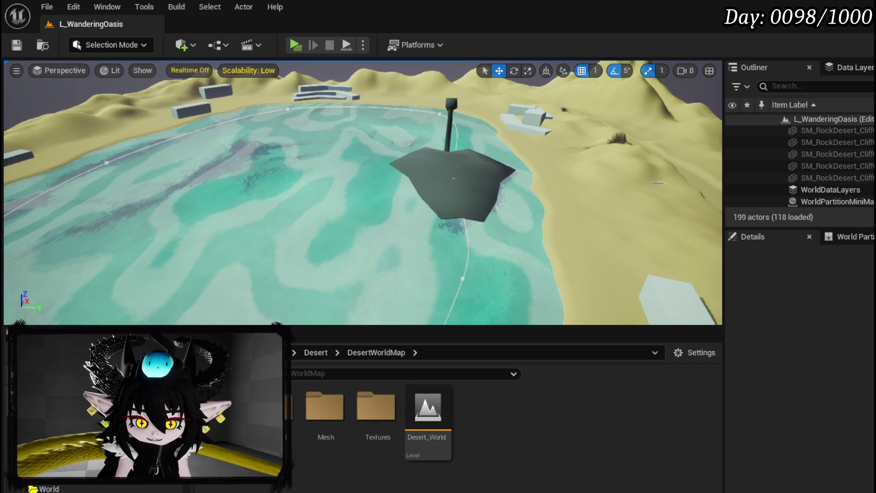
key("alt+Left")
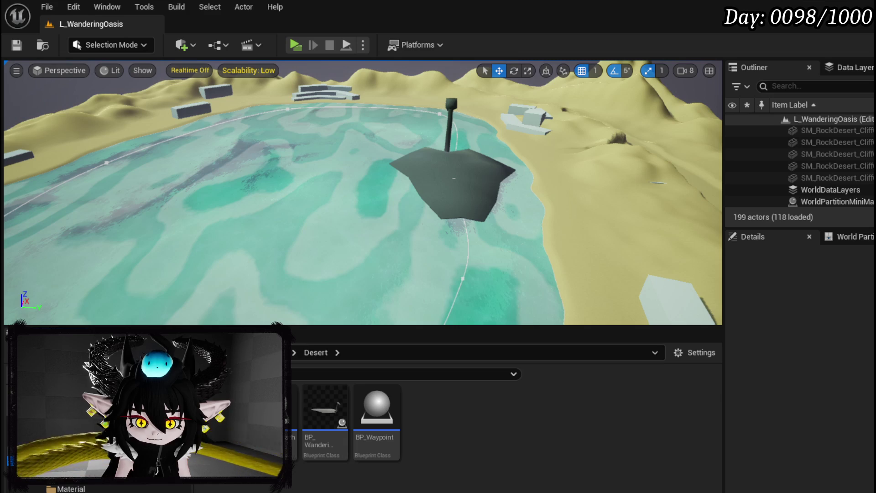
key("alt+Right")
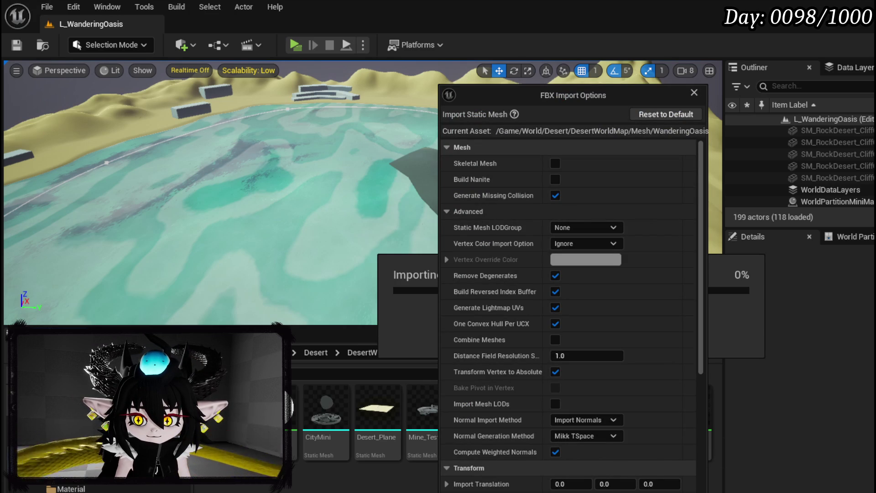
Step: Import WanderingOasis_Head, save the new asset, and select the dark oasis plane actor
key("Return")
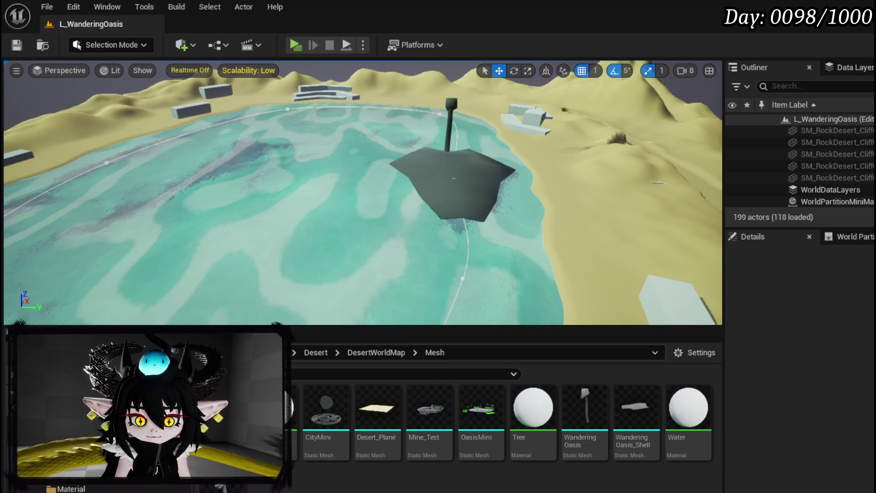
key("ctrl+shift+s")
left_click(665, 446)
left_click_drag(363, 192, 363, 91)
left_click(434, 200)
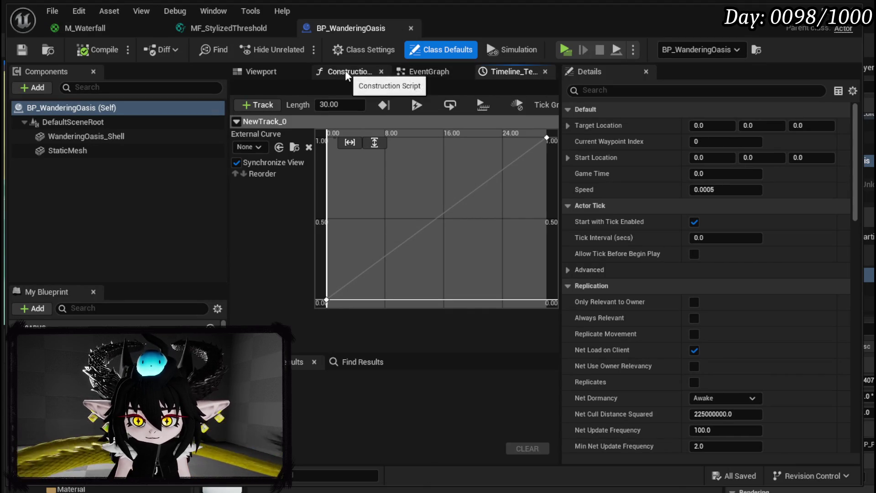
Step: Assign WanderingOasis_Head to the blueprint's StaticMesh component in the Viewport
left_click(256, 74)
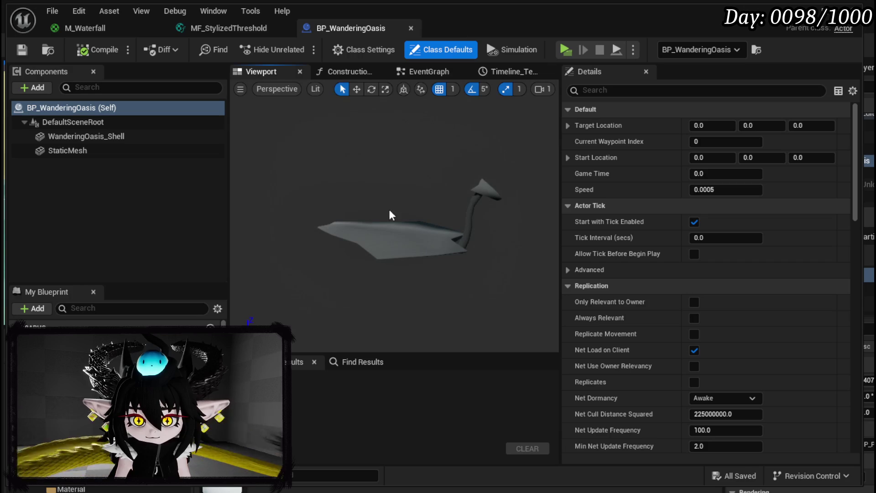
left_click(475, 184)
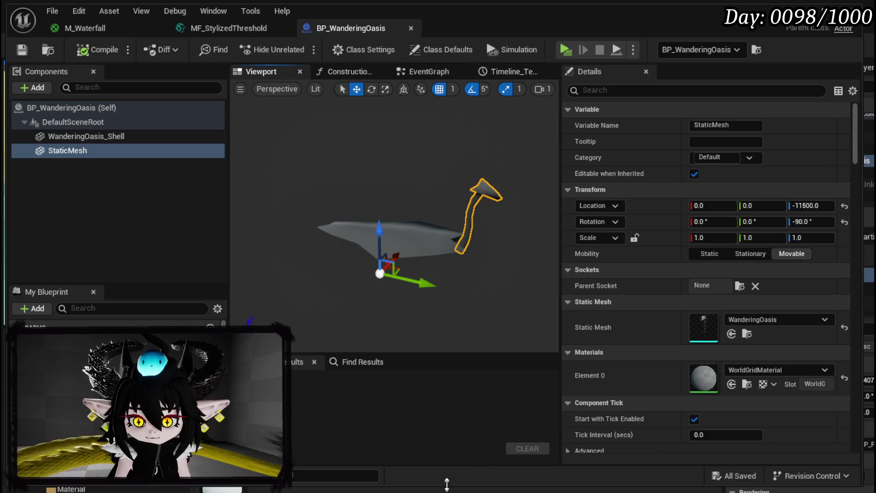
left_click_drag(447, 485, 447, 398)
mouse_move(637, 425)
left_mouse_down()
mouse_move(694, 365)
mouse_move(776, 322)
left_mouse_up()
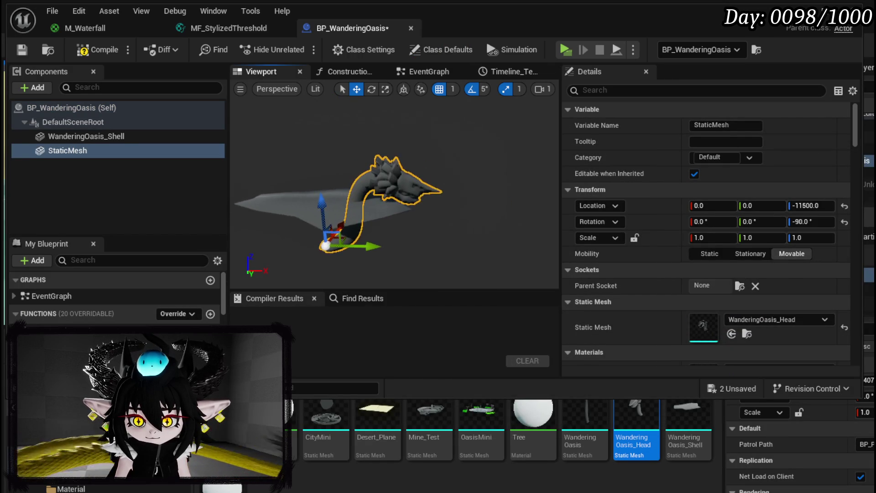
Step: Shift and raise the head mesh so it rises from the water, then compile
mouse_move(391, 251)
left_mouse_down()
mouse_move(438, 253)
mouse_move(423, 248)
left_mouse_up()
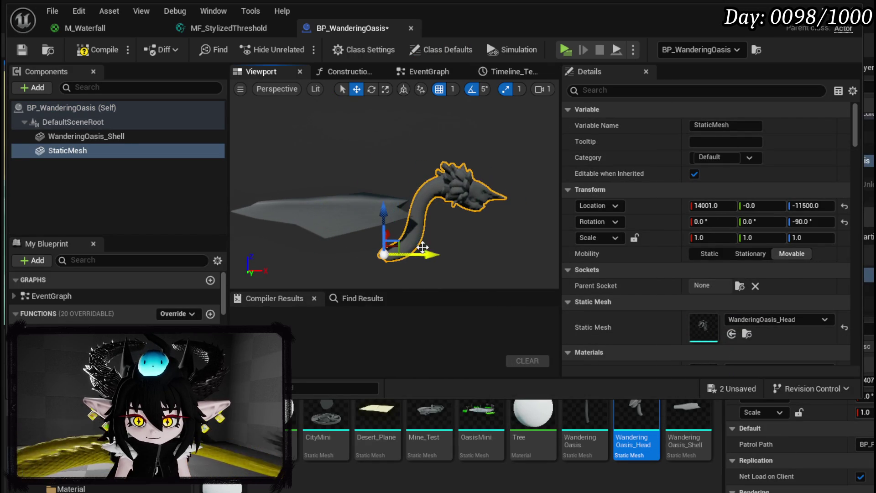
left_click_drag(375, 215, 380, 188)
mouse_move(431, 224)
left_mouse_down()
mouse_move(439, 224)
mouse_move(433, 222)
left_mouse_up()
mouse_move(385, 175)
left_mouse_down()
mouse_move(386, 164)
mouse_move(386, 201)
left_mouse_up()
left_click(21, 52)
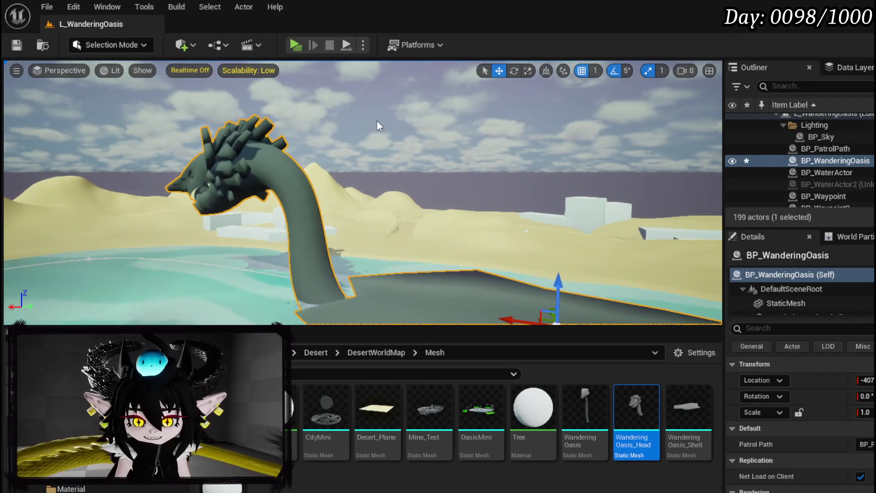
left_click(294, 44)
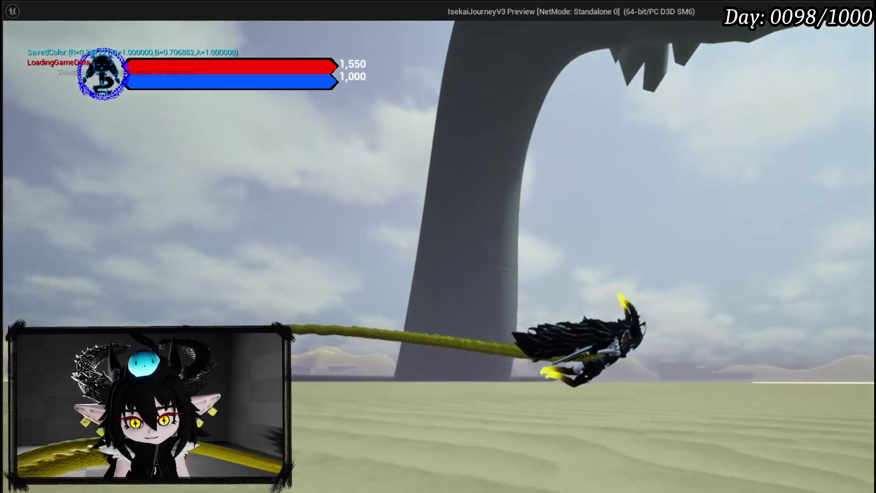
Step: Run the character over the dunes toward the lake to view the serpent statue
key("shift")
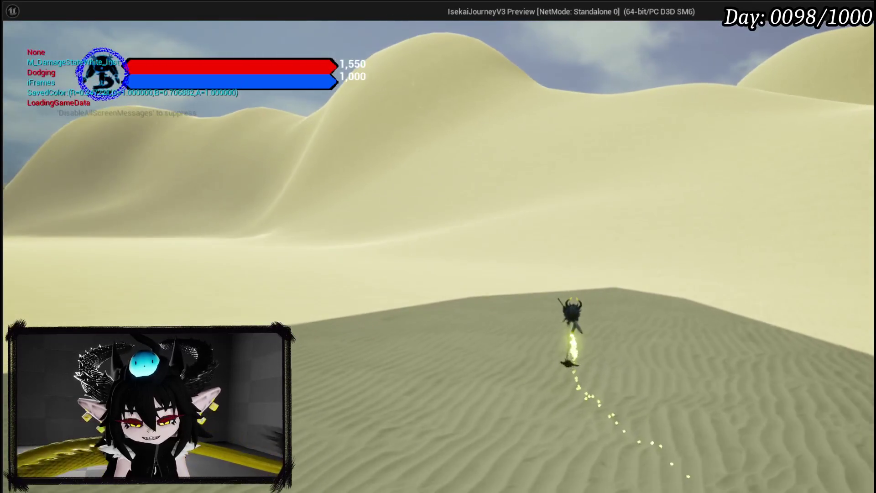
key("w")
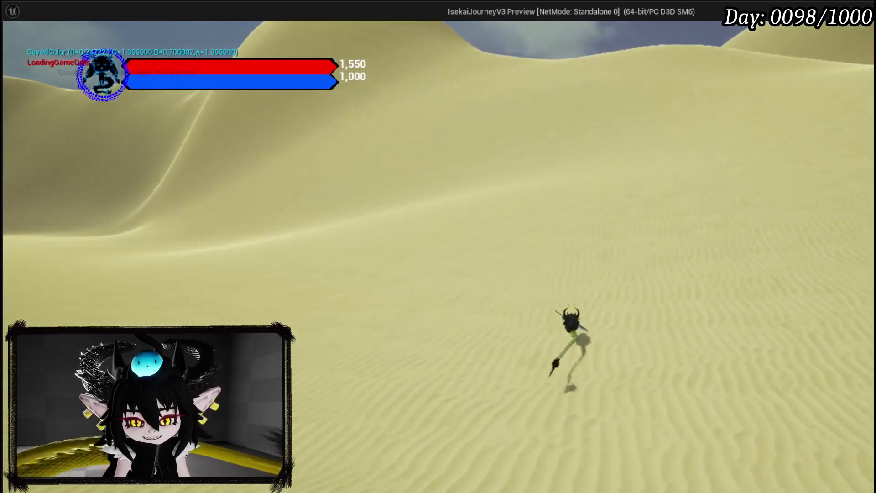
key("w")
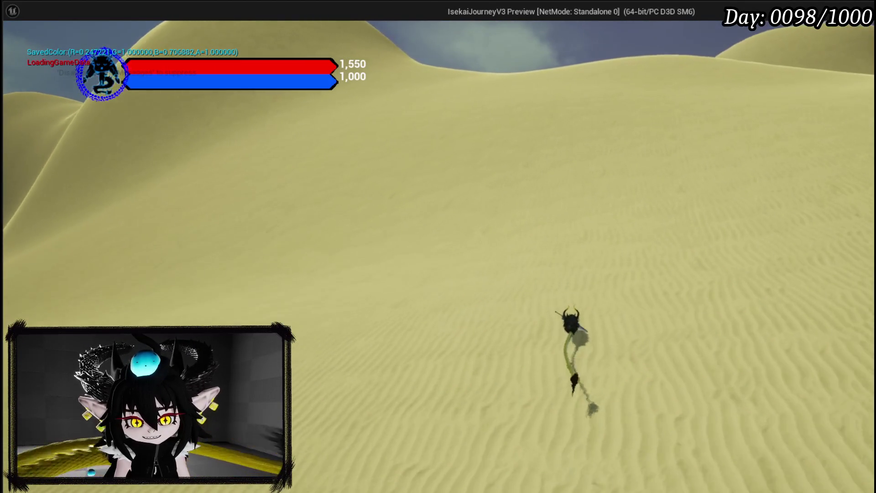
key("w")
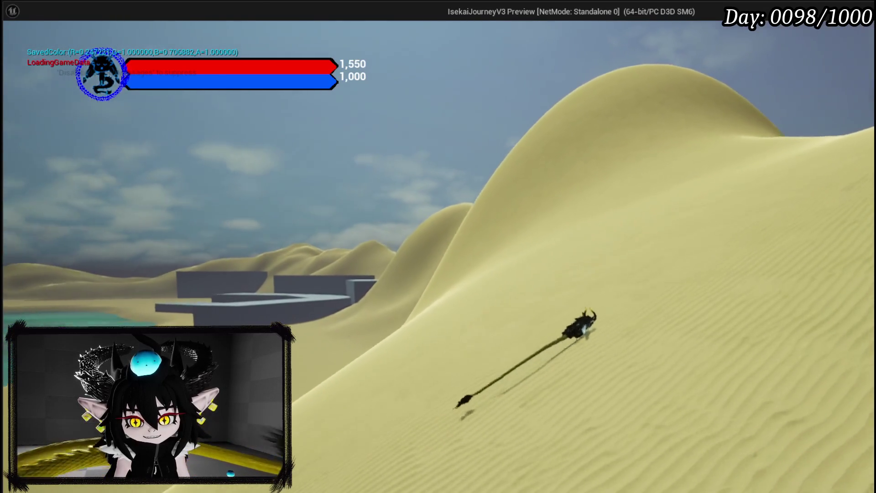
key("w")
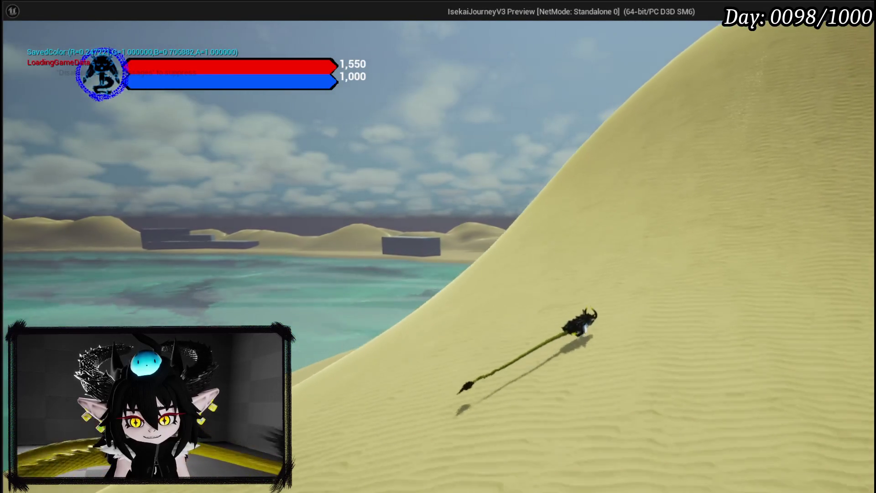
key("w")
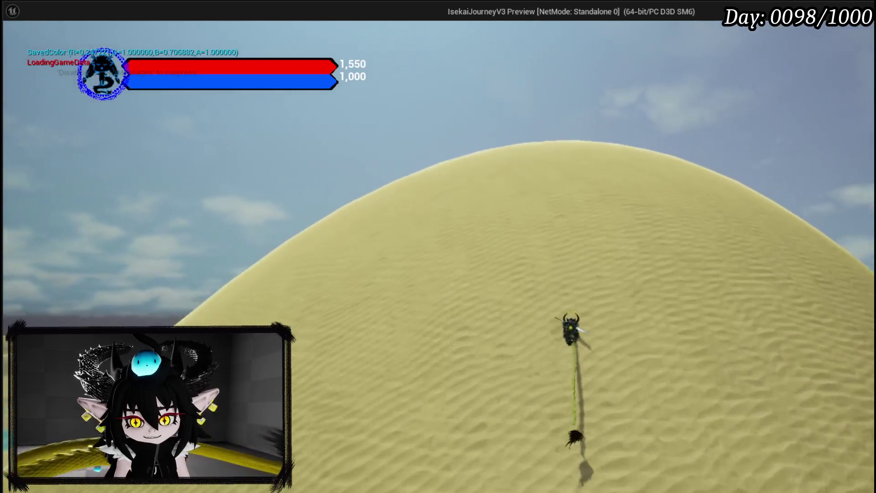
key("w")
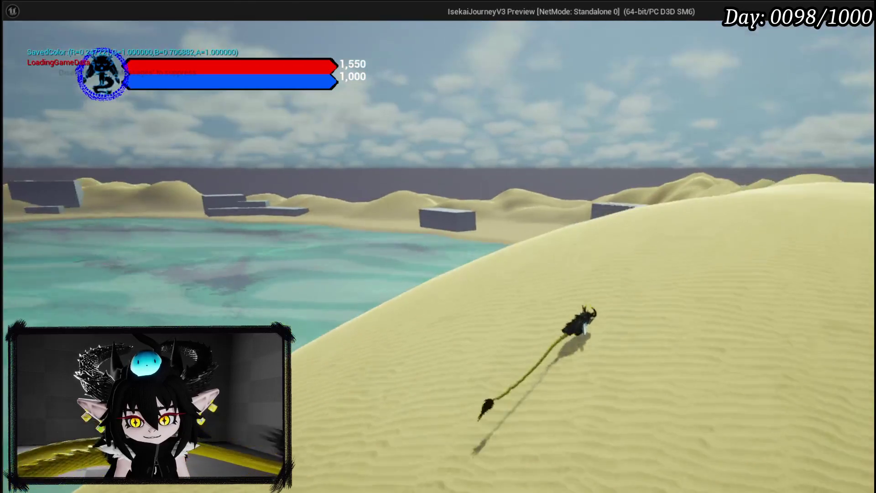
key("w")
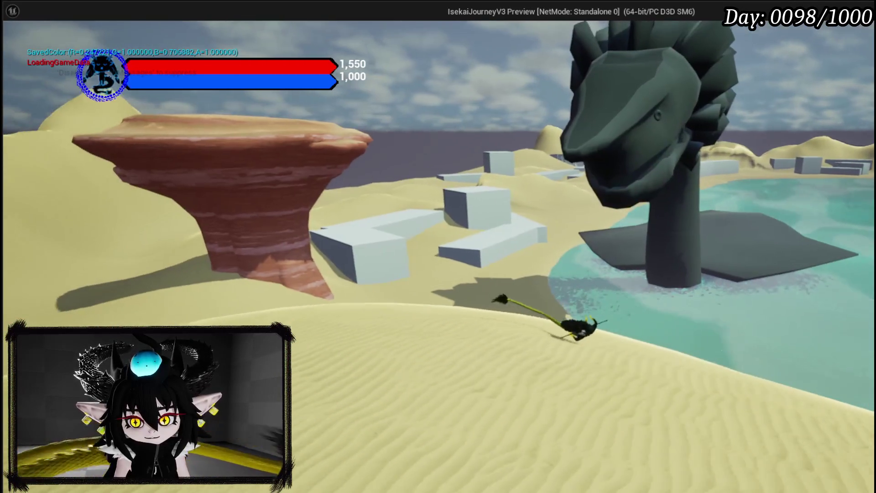
key("w")
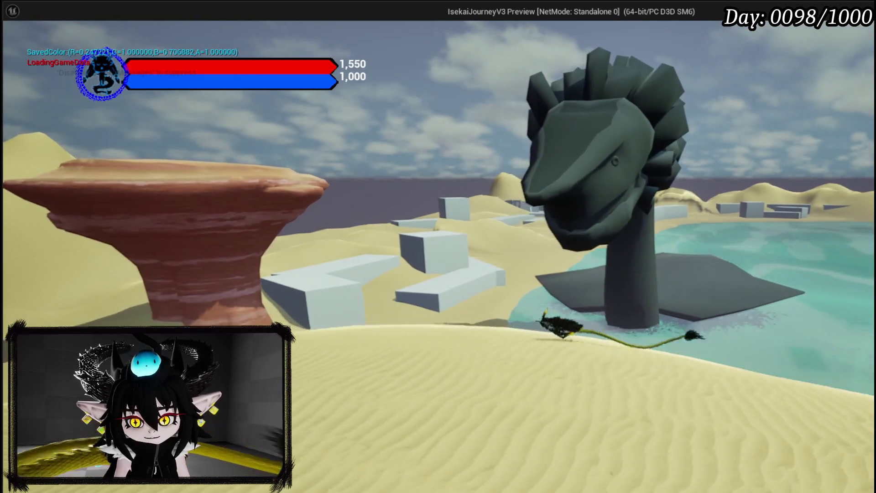
key("w")
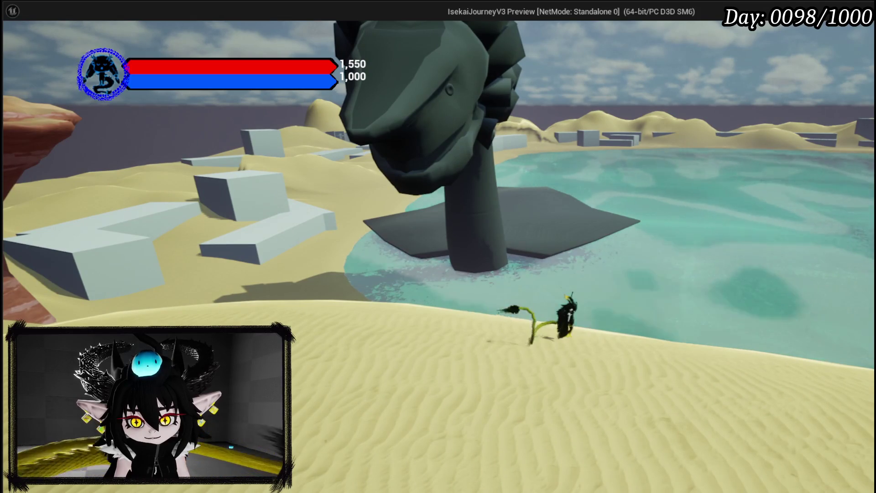
key("a")
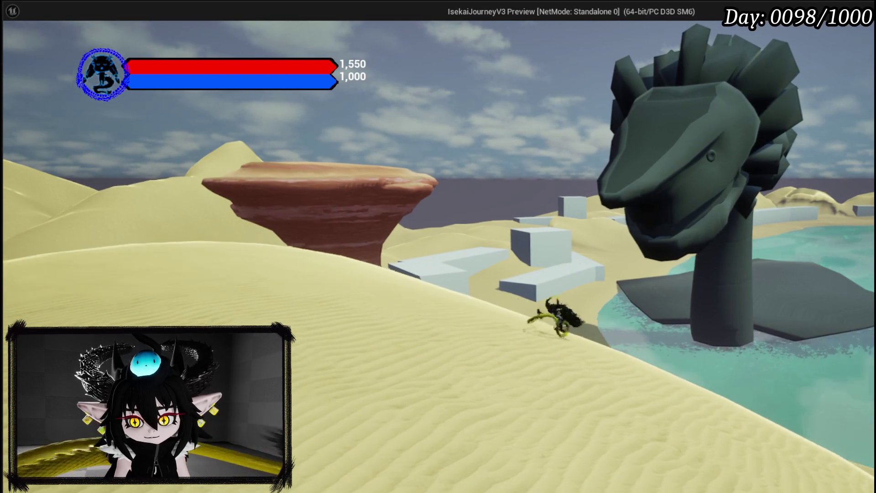
Step: Close the game preview and orbit the WanderingOasisNeck mesh back in Blender
key("Escape")
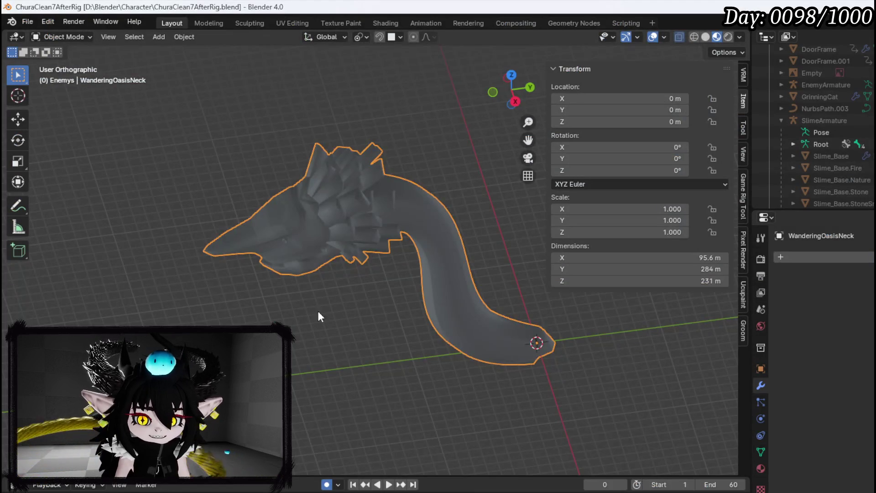
mouse_move(318, 315)
left_mouse_down()
mouse_move(412, 202)
mouse_move(275, 289)
mouse_move(369, 313)
mouse_move(355, 299)
mouse_move(343, 226)
mouse_move(273, 203)
mouse_move(346, 268)
left_mouse_up()
scroll(355, 299, "up", 5)
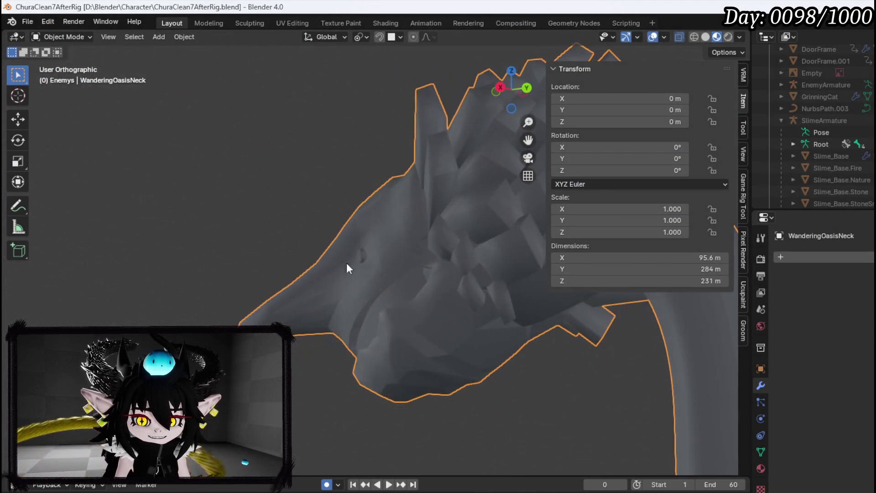
Step: Enter Edit Mode and select a single head vertex in Right view
left_click(62, 37)
left_click(61, 64)
scroll(349, 233, "up", 5)
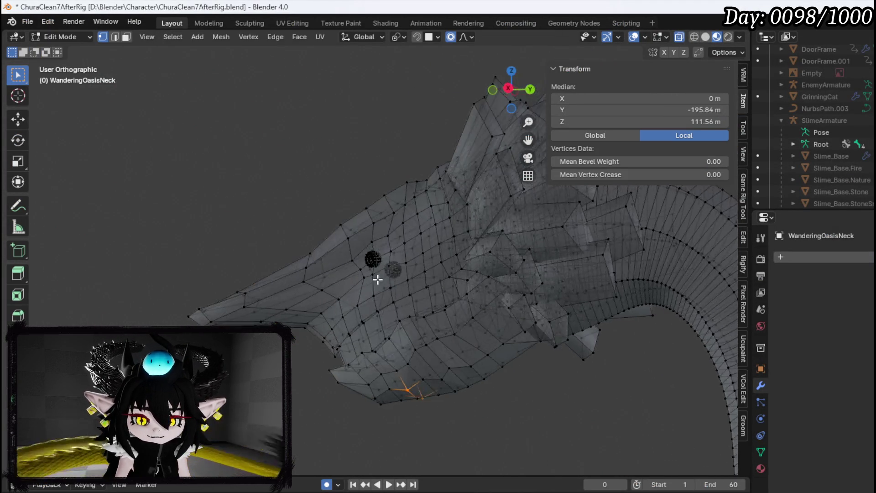
left_click(386, 355, "alt")
mouse_move(386, 355)
left_mouse_down()
mouse_move(368, 357)
mouse_move(429, 364)
mouse_move(388, 377)
mouse_move(444, 378)
mouse_move(401, 356)
mouse_move(448, 346)
mouse_move(427, 357)
left_mouse_up()
left_click(402, 287)
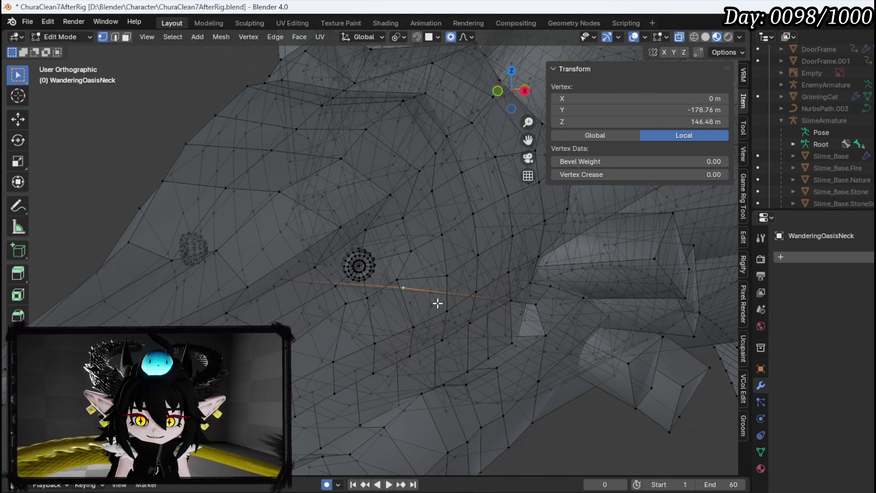
key("KP_3")
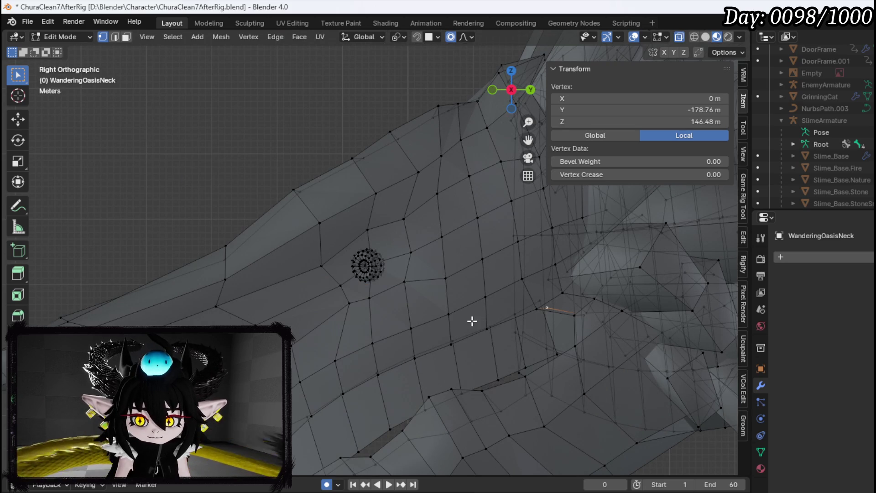
Step: Pull the selected vertex down toward the jaw in four successive moves
key("g")
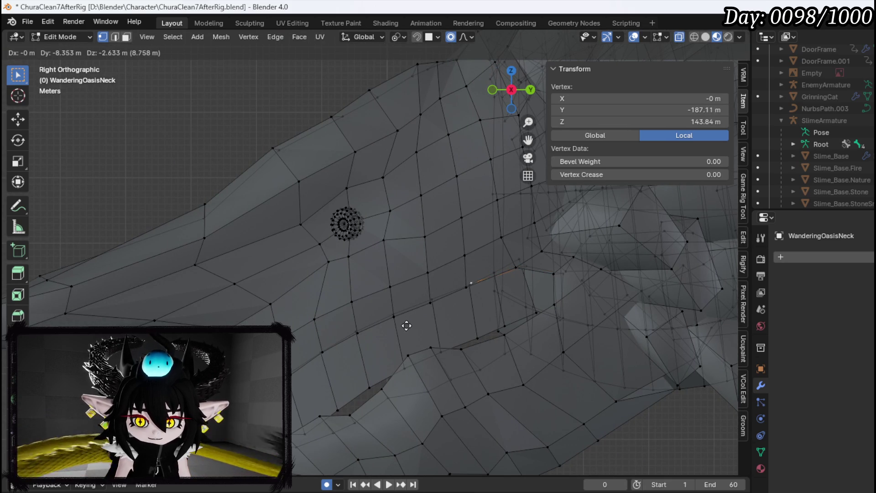
left_click(368, 350)
key("g")
left_click(484, 324)
key("g")
left_click(388, 377)
key("g")
left_click(356, 398)
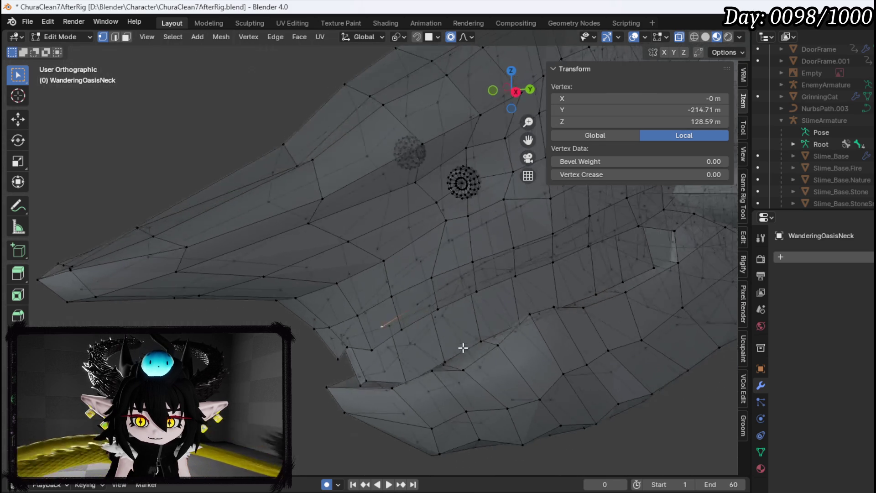
Step: Switch to edge select and pick edges on the head
scroll(455, 346, "down", 3)
key("2")
left_click(514, 227)
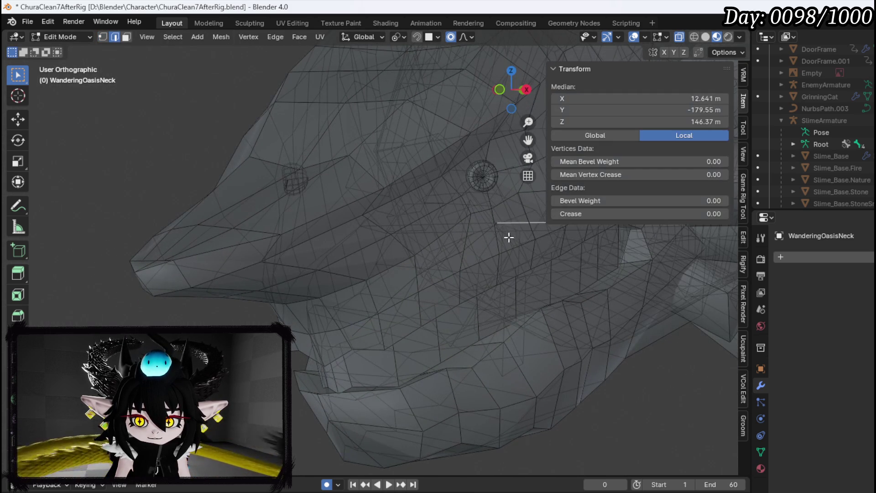
scroll(478, 280, "up", 5)
left_click(378, 256)
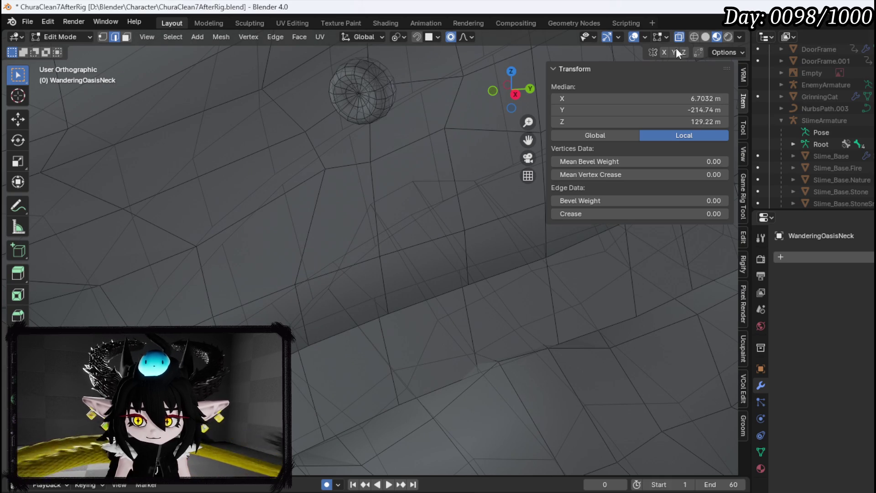
left_click(644, 38)
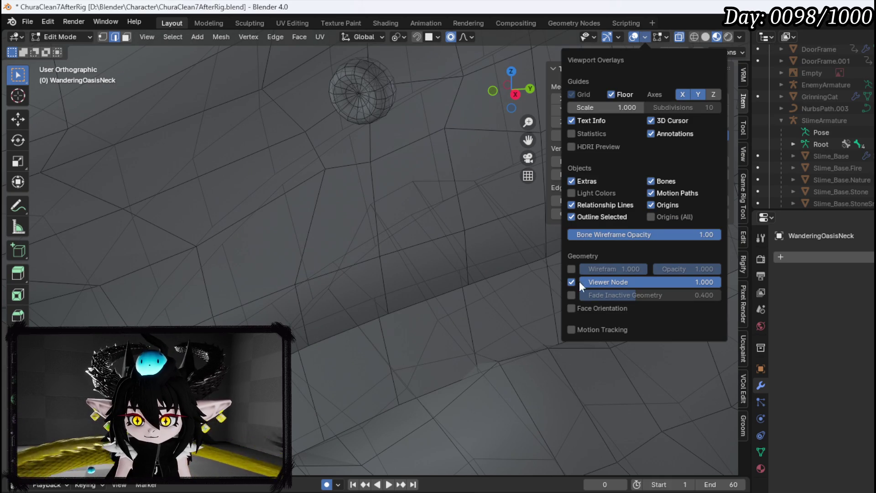
Step: With Face Orientation on, move the stray jaw vertex onto the jaw edge in Right view
left_click(571, 310)
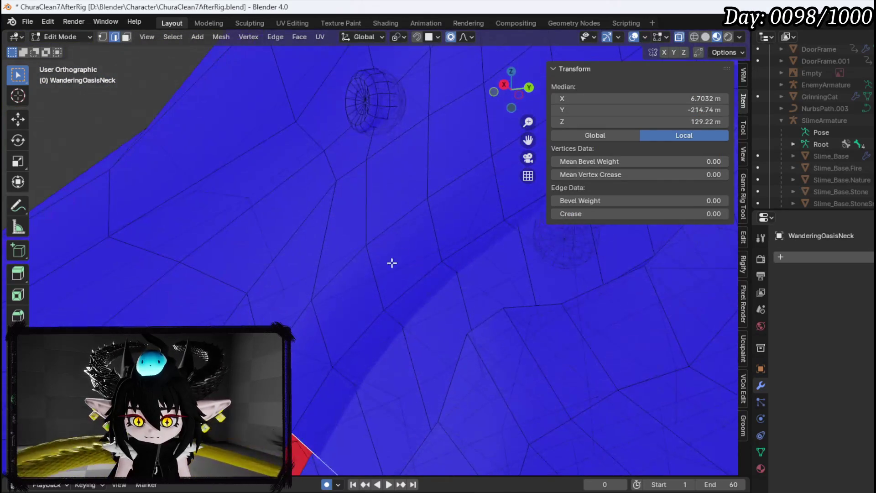
mouse_move(355, 281)
left_mouse_down()
mouse_move(481, 250)
mouse_move(506, 283)
mouse_move(532, 256)
mouse_move(532, 324)
left_mouse_up()
key("1")
left_click(515, 260)
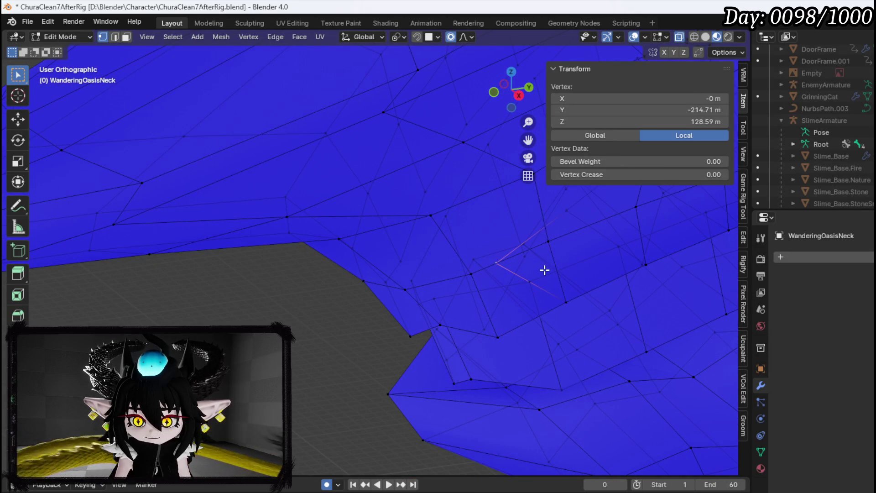
key("KP_3")
key("g")
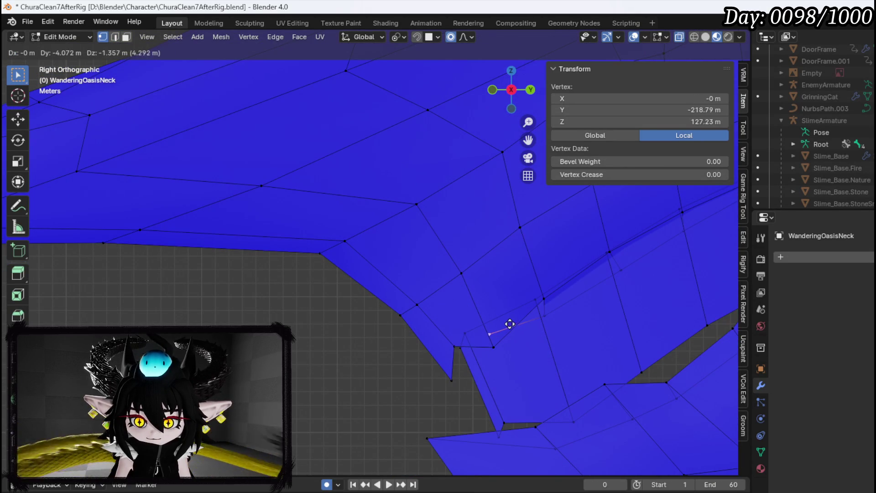
left_click(482, 340)
Step: Inspect the jaw vertices from several angles, then select a mouth-band face in face mode
left_click(457, 385, "shift")
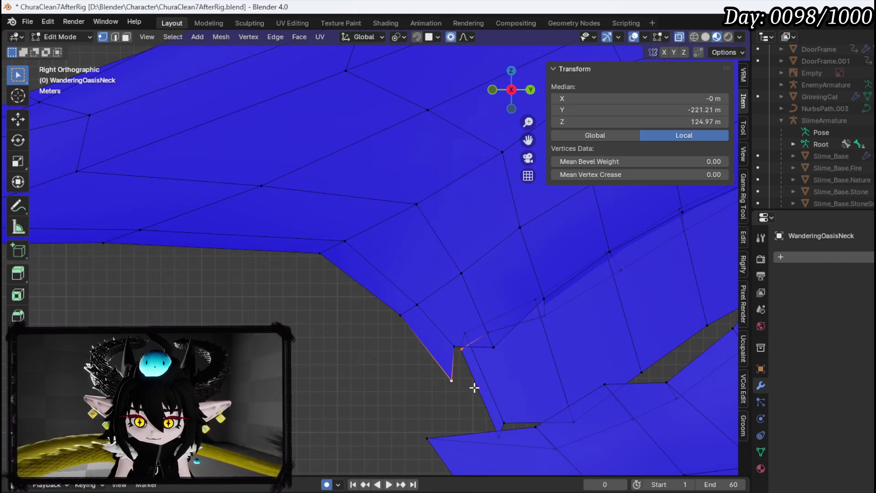
mouse_move(474, 386)
left_mouse_down()
mouse_move(510, 393)
mouse_move(539, 382)
left_mouse_up()
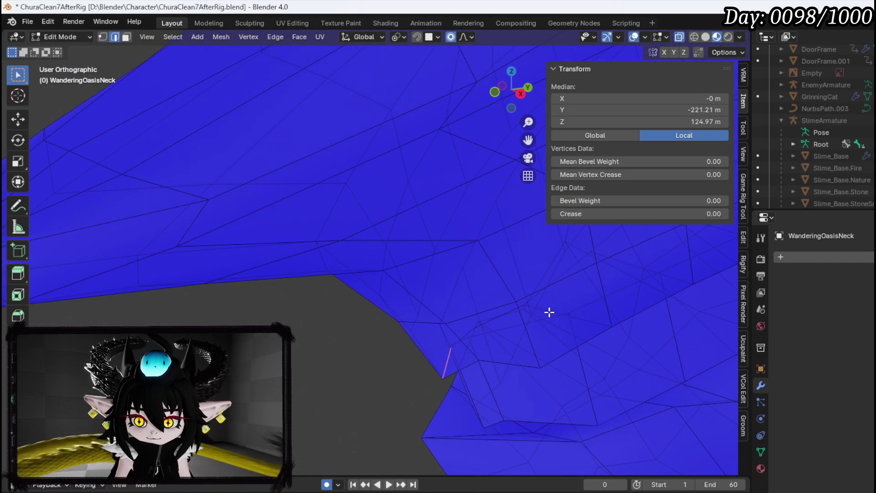
left_click(569, 332)
mouse_move(569, 331)
left_mouse_down()
mouse_move(444, 313)
mouse_move(450, 338)
mouse_move(442, 344)
mouse_move(534, 355)
mouse_move(439, 330)
left_mouse_up()
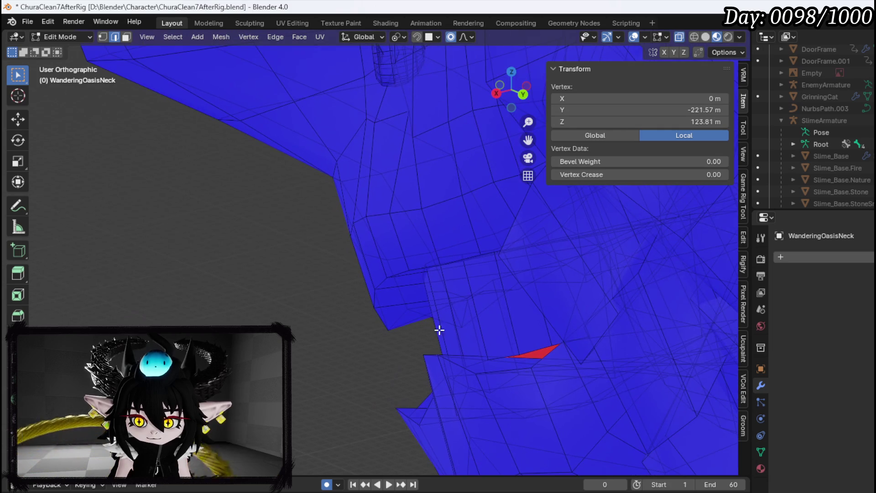
left_click(532, 353, "alt")
key("KP_3")
scroll(544, 330, "up", 4)
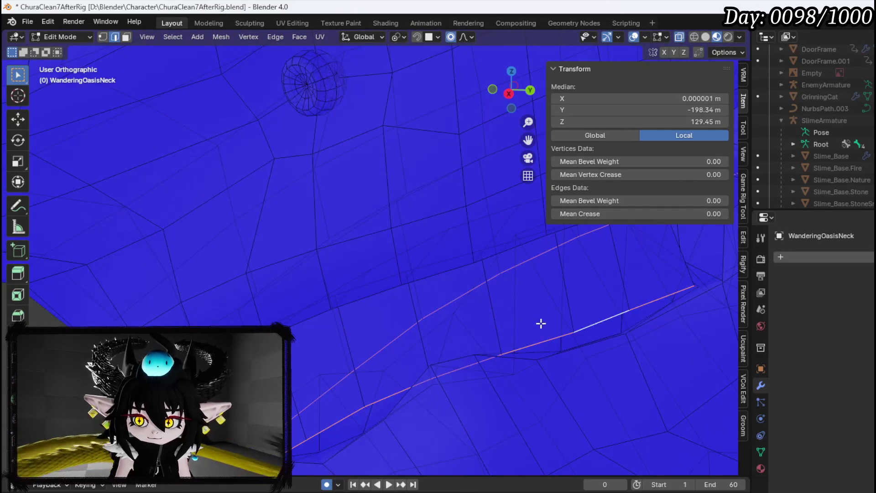
key("3")
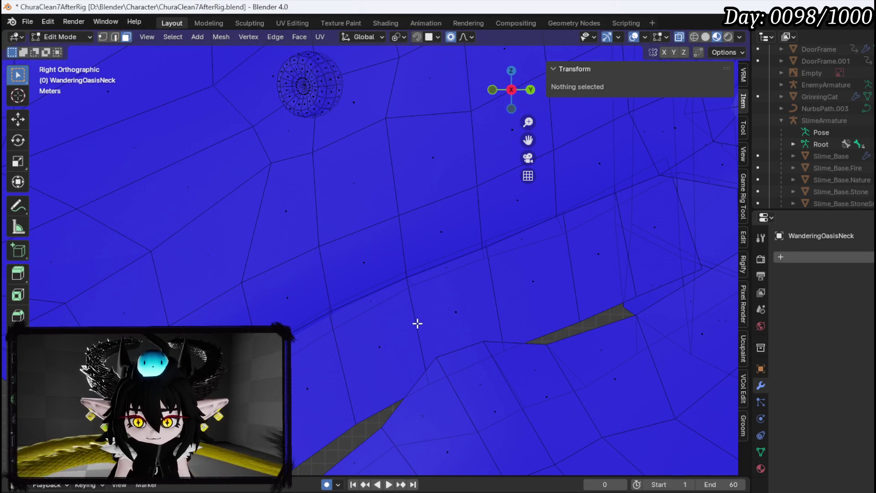
left_click(465, 310)
Step: Select the mouth face loop in front view and set the Pivot Point to Median Point
left_click(417, 314, "alt")
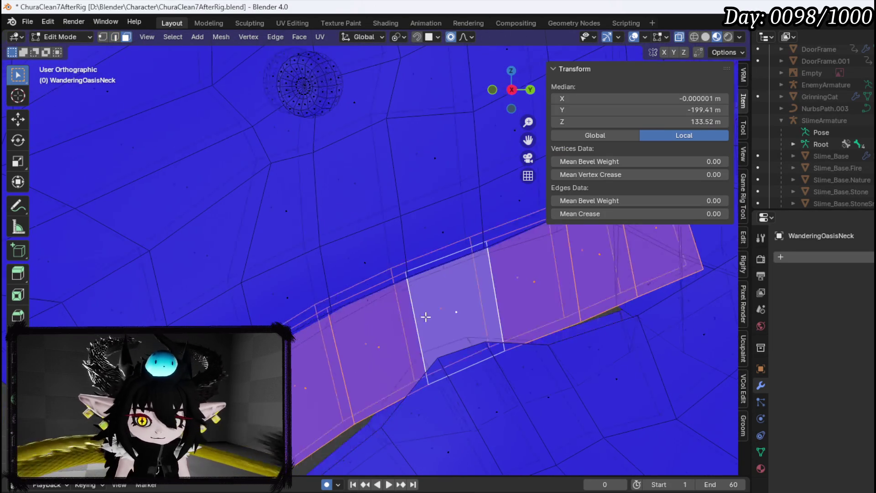
scroll(518, 317, "down", 5)
key("KP_1")
scroll(634, 343, "up", 2)
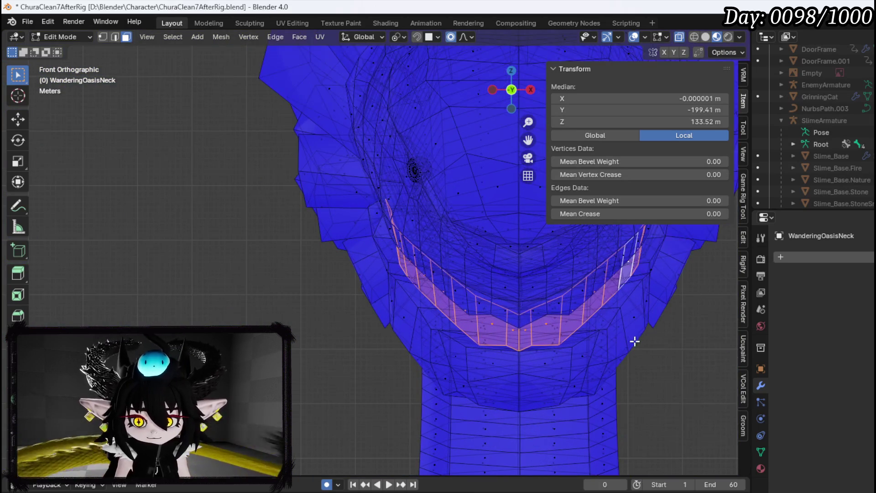
key("g")
key("Escape")
scroll(625, 339, "right", 5)
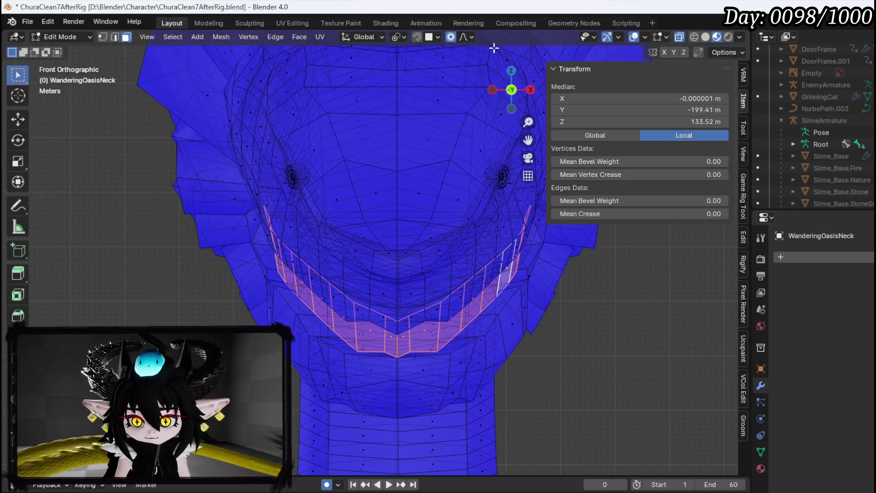
left_click(397, 36)
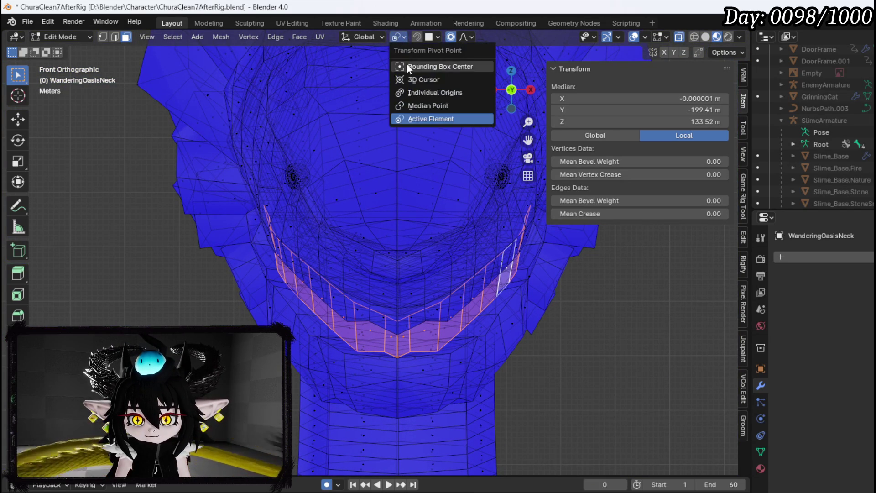
left_click(420, 103)
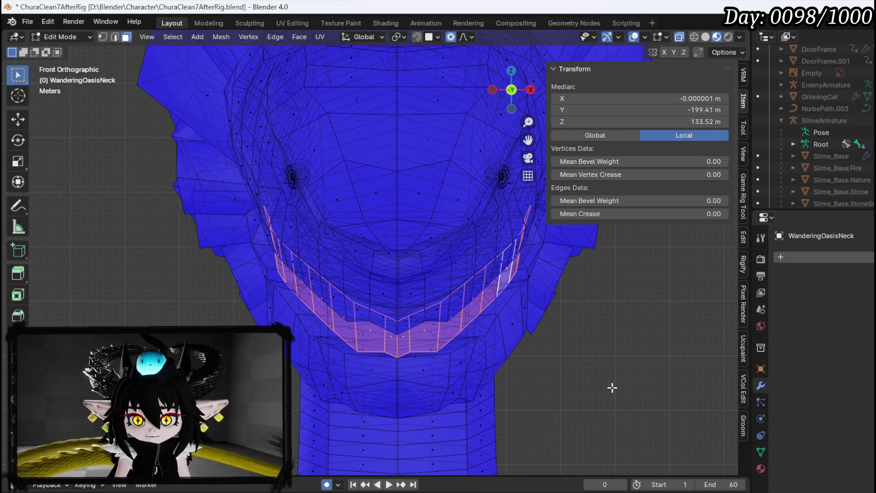
Step: Scale the mouth loop along X with smooth proportional falloff to about 0.68
key("s")
key("z")
key("x")
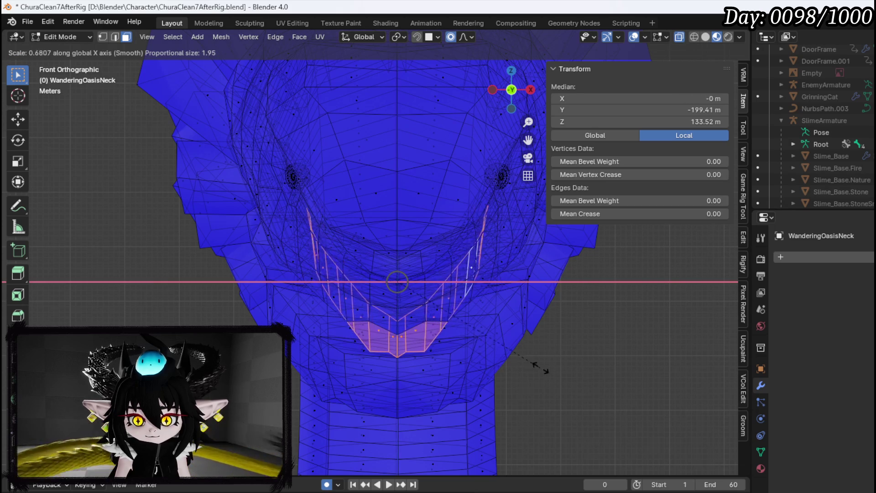
left_click(576, 368)
left_click(632, 373)
Step: Check the mouth from front and side, then scale the faces up to 1.05
mouse_move(632, 373)
left_mouse_down()
mouse_move(544, 373)
mouse_move(597, 344)
mouse_move(372, 327)
mouse_move(366, 358)
left_mouse_up()
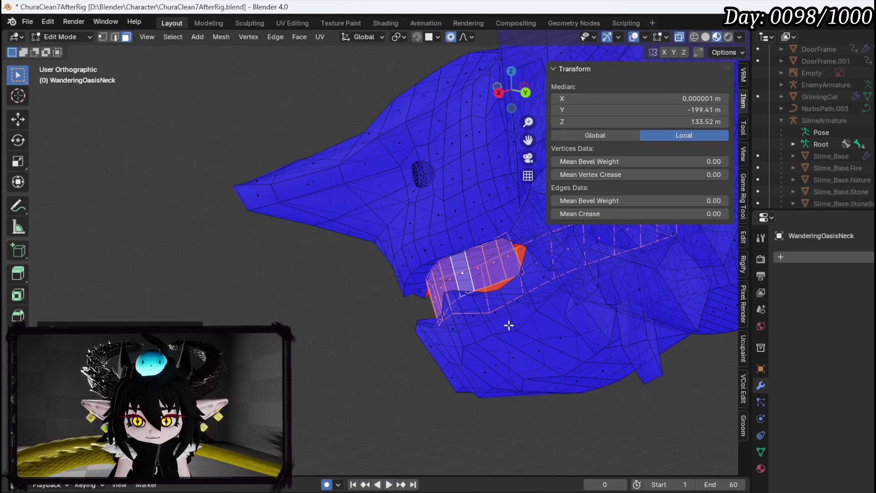
key("KP_1")
key("KP_3")
mouse_move(503, 276)
left_mouse_down()
mouse_move(468, 303)
mouse_move(483, 328)
left_mouse_up()
key("s")
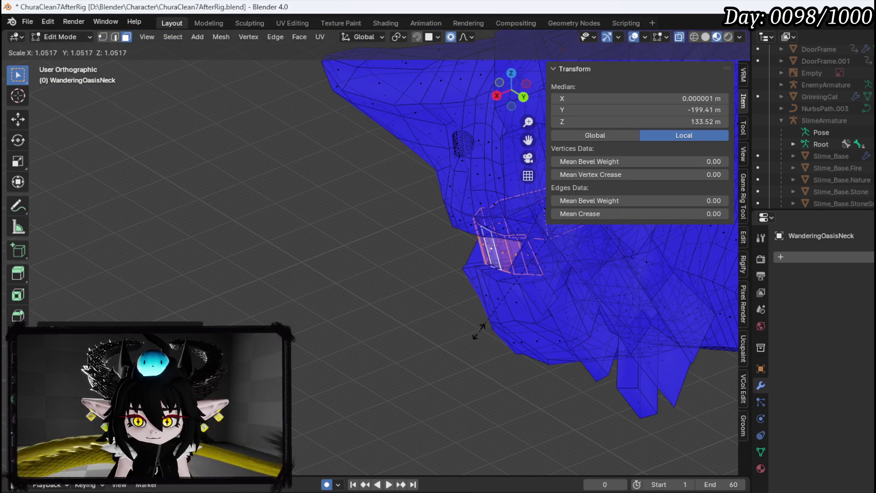
left_click(479, 332)
mouse_move(502, 310)
left_mouse_down()
mouse_move(494, 292)
mouse_move(554, 297)
mouse_move(498, 316)
mouse_move(397, 225)
mouse_move(363, 301)
mouse_move(406, 319)
mouse_move(520, 294)
mouse_move(384, 337)
mouse_move(389, 331)
left_mouse_up()
scroll(494, 292, "up", 3)
scroll(363, 302, "down", 5)
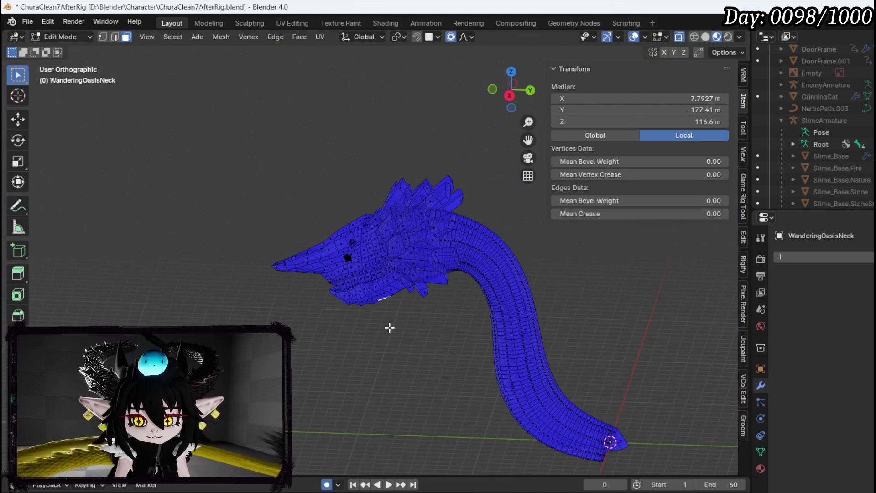
Step: Save the ChuraClean7AfterRig blend file from a front view of the head and neck
mouse_move(392, 326)
left_mouse_down()
mouse_move(527, 307)
mouse_move(192, 132)
left_mouse_up()
left_click(27, 21)
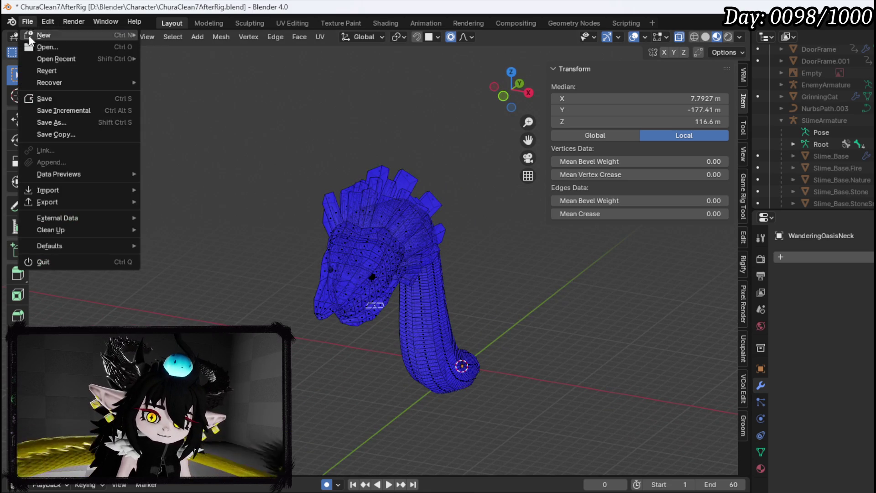
left_click(39, 95)
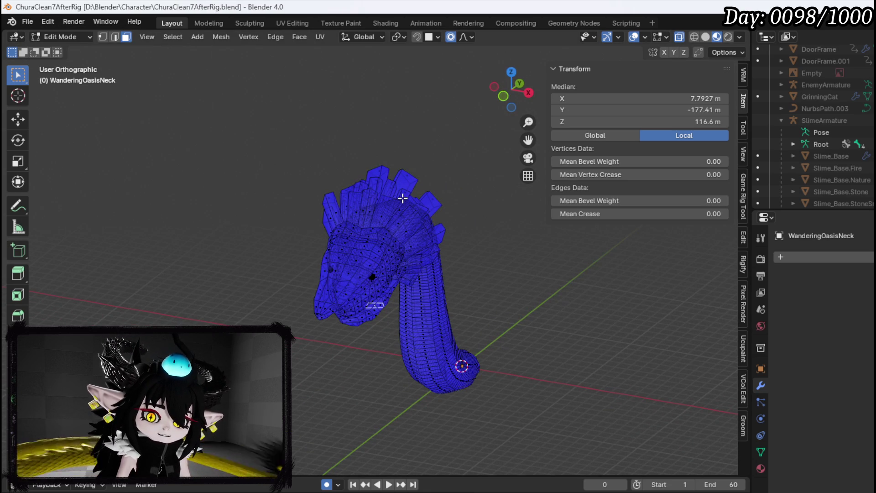
Step: Orbit around the serpent, switch to Right side view, and save the file again
mouse_move(403, 197)
left_mouse_down()
mouse_move(383, 189)
mouse_move(272, 193)
left_mouse_up()
mouse_move(391, 184)
left_mouse_down()
mouse_move(466, 184)
mouse_move(337, 211)
mouse_move(274, 194)
mouse_move(290, 176)
mouse_move(318, 176)
left_mouse_up()
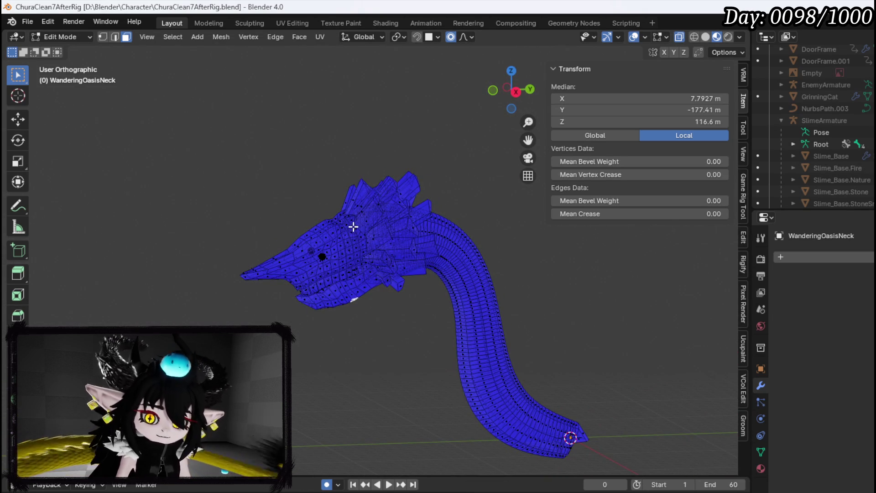
left_click_drag(350, 217, 325, 229)
key("KP_3")
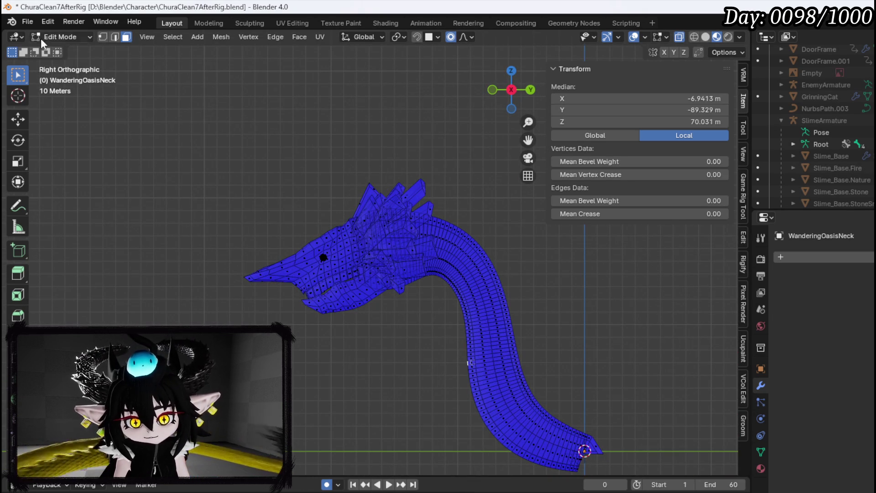
left_click(27, 21)
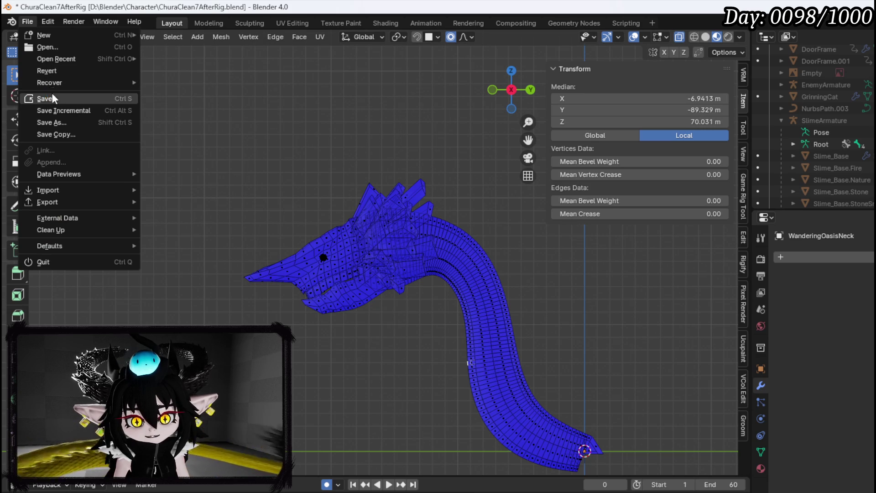
left_click(51, 93)
scroll(256, 196, "down", 2)
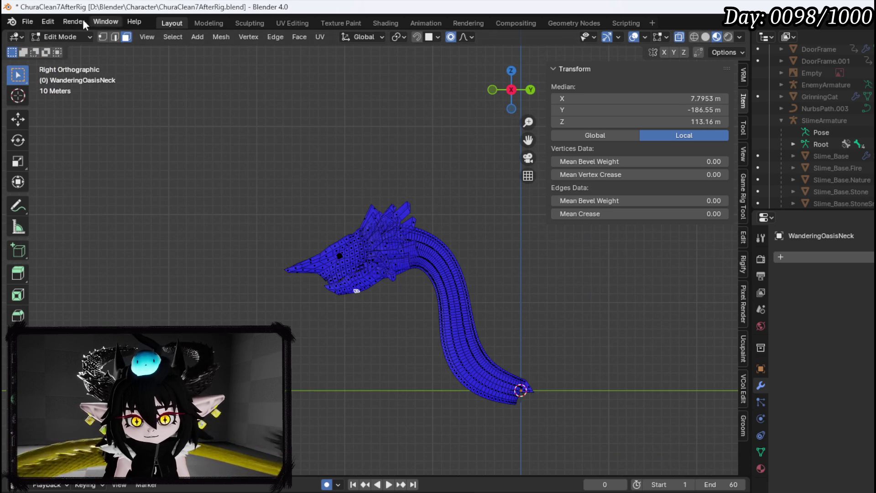
Step: Return to Object Mode and add an Armature > Single Bone at the origin
left_click(59, 38)
left_click(64, 49)
left_click(166, 39)
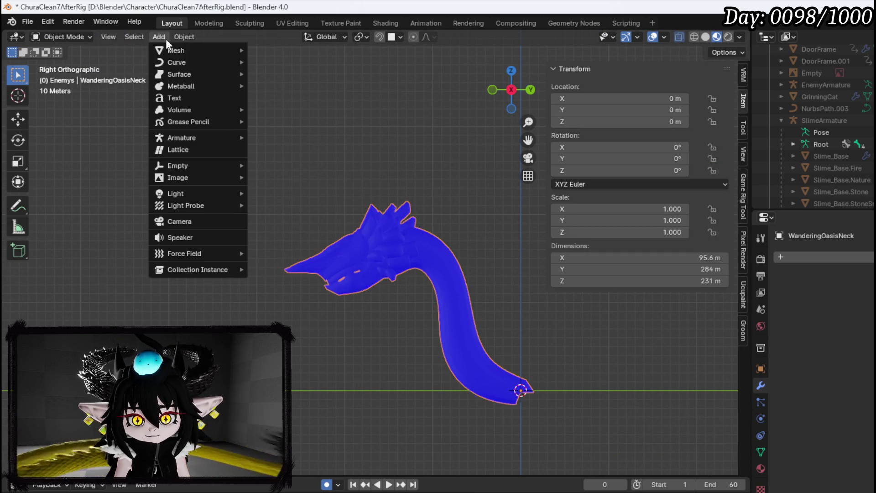
mouse_move(179, 54)
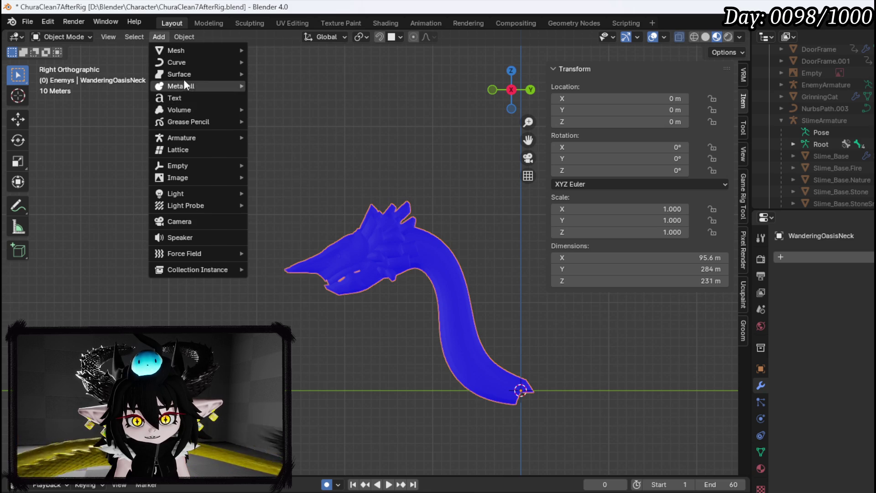
mouse_move(178, 138)
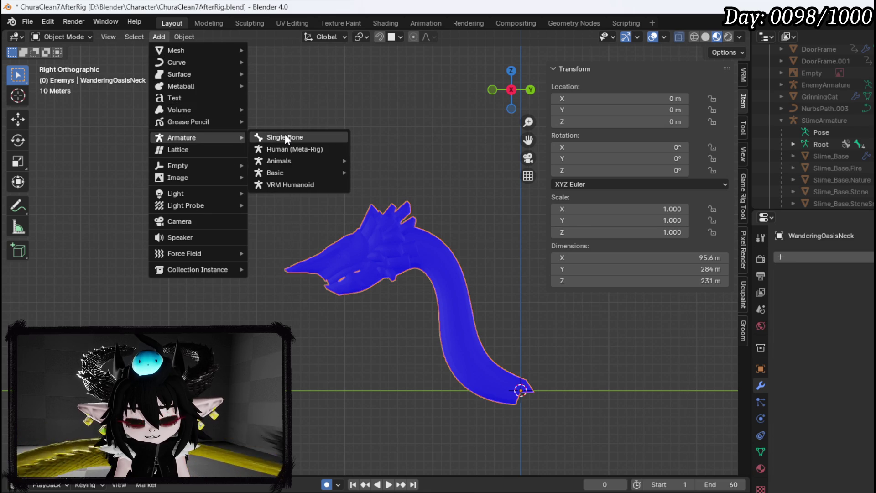
left_click(285, 134)
Step: Zoom in on the new armature, frame the whole serpent, and switch to wireframe display
scroll(480, 305, "up", 4)
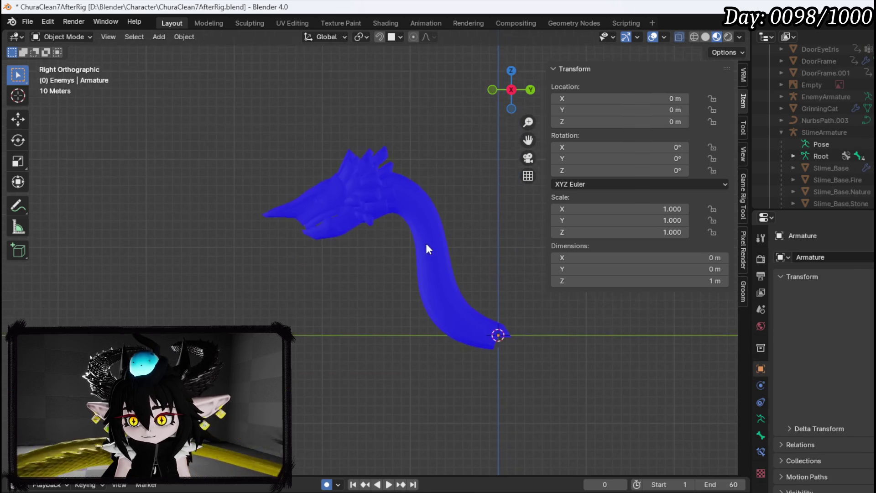
scroll(495, 335, "up", 2)
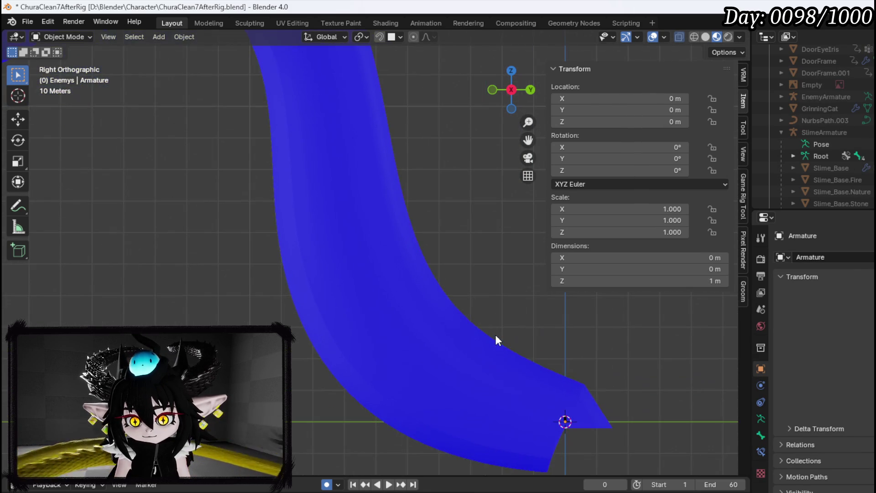
scroll(334, 270, "up", 2)
key("g")
key("Escape")
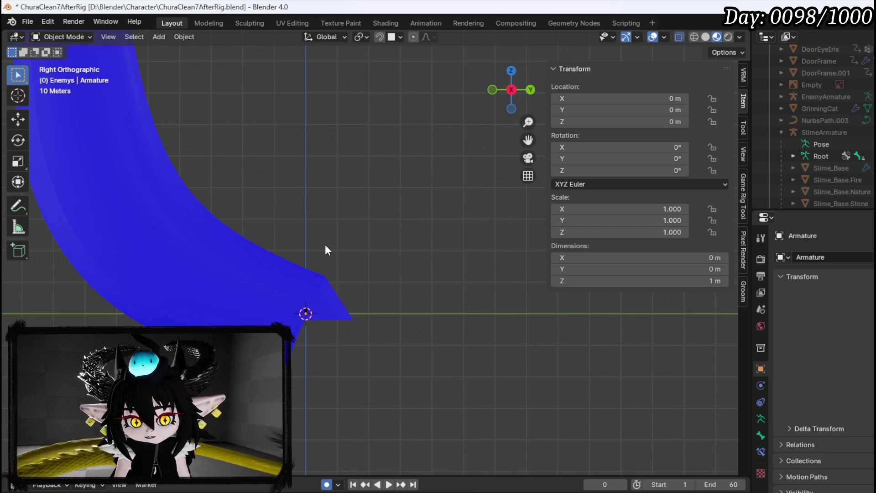
scroll(325, 244, "down", 5)
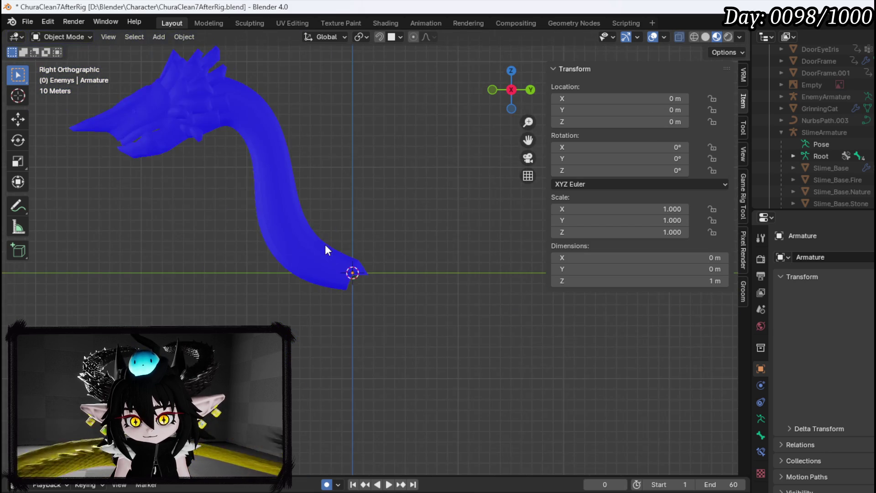
left_click_drag(325, 245, 418, 314)
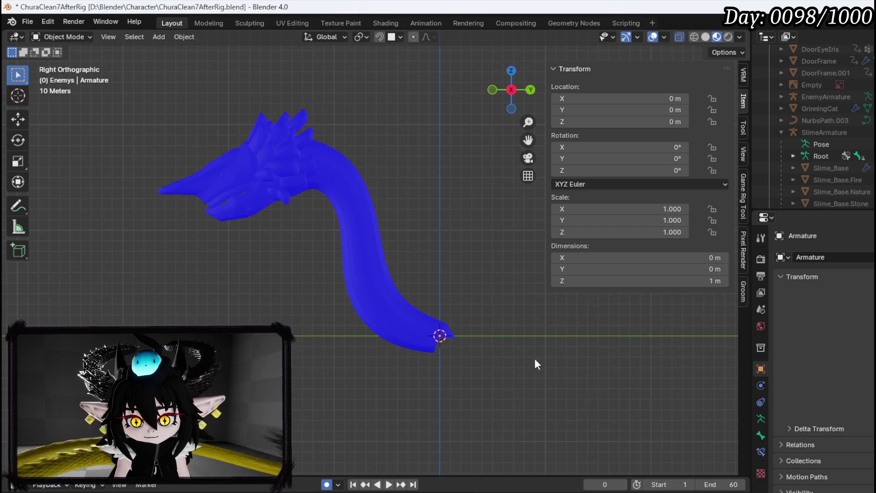
left_click(694, 36)
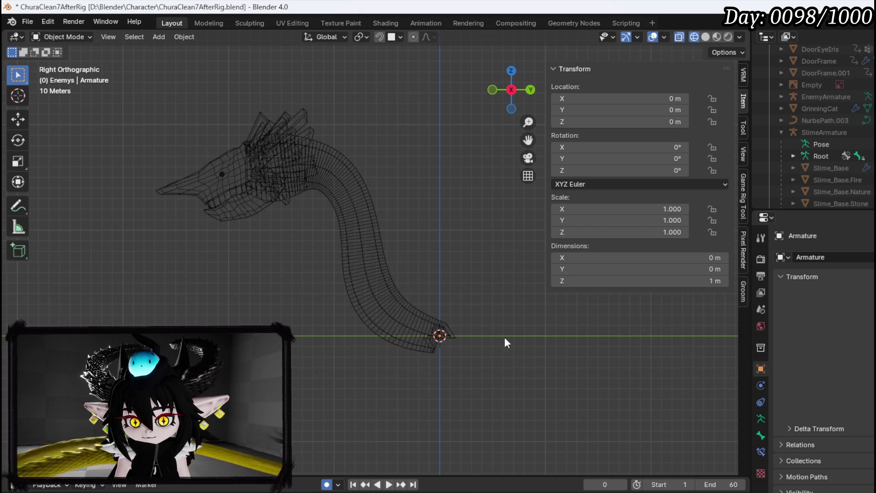
Step: Keep the armature at the origin and show its Object Data (Armature) properties
scroll(467, 352, "up", 5)
scroll(438, 309, "up", 3)
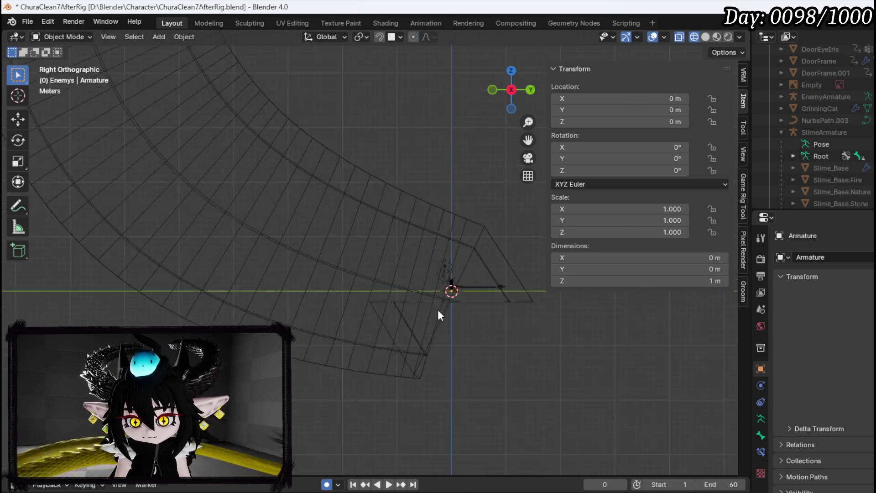
key("g")
key("Escape")
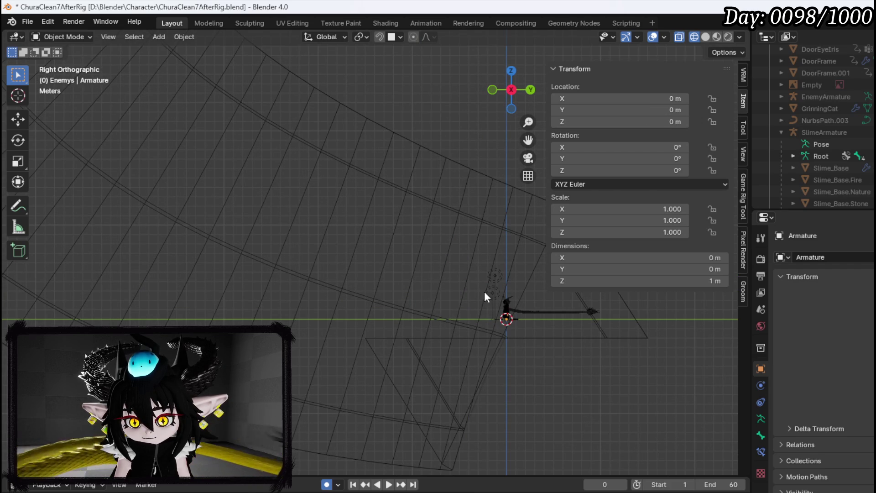
scroll(587, 334, "down", 2)
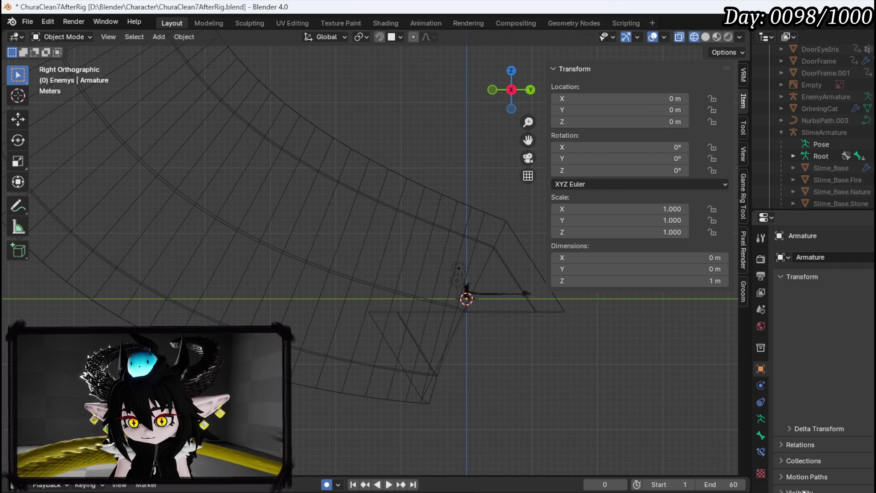
left_click(761, 420)
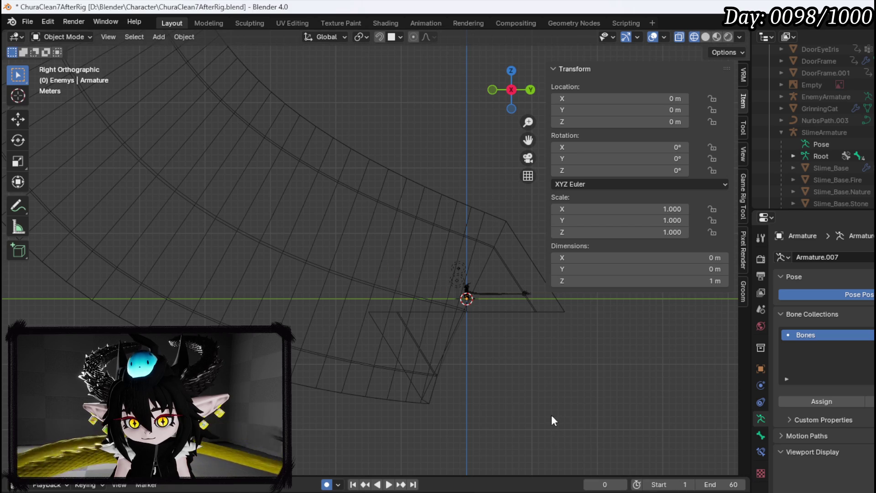
Step: Deselect everything and select the Armature under the Enemys collection in the Outliner
key("a")
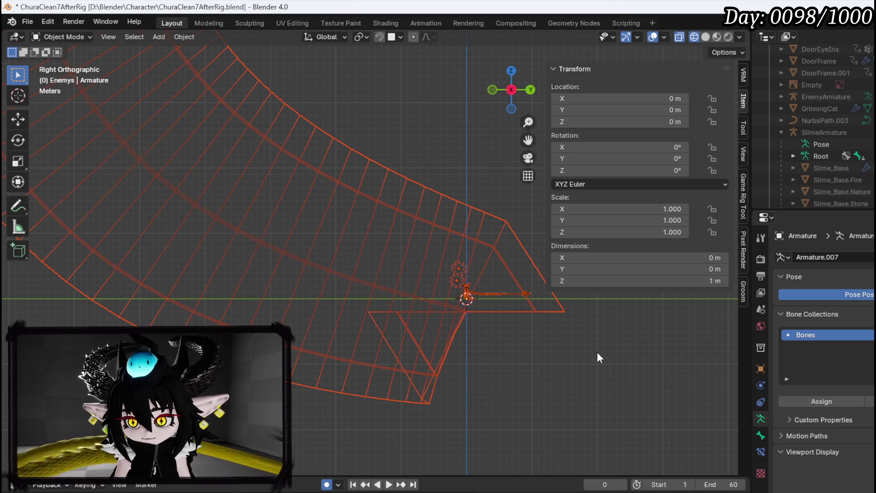
key("alt+a")
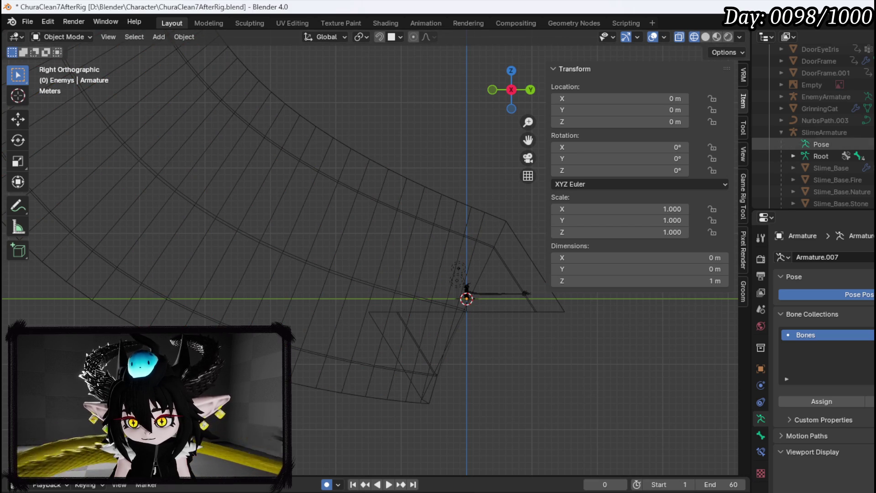
scroll(822, 146, "up", 2)
scroll(822, 127, "up", 5)
left_click(820, 167)
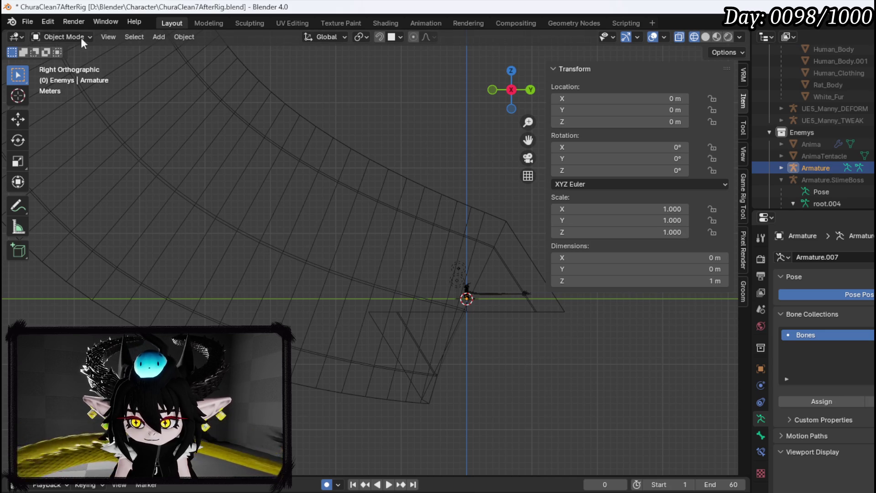
left_click(67, 37)
Step: Enter Edit Mode and trial-scale the bone, undoing the oversized 20 m result
left_click(71, 59)
scroll(528, 317, "down", 3)
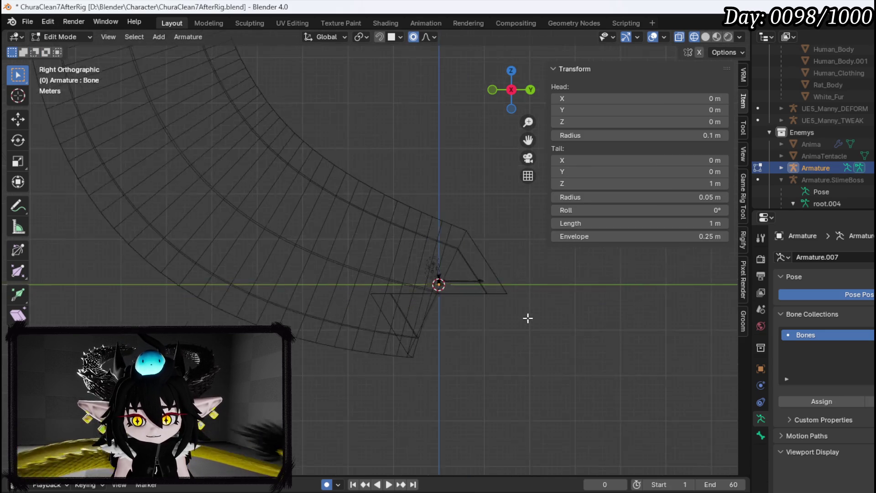
key("s")
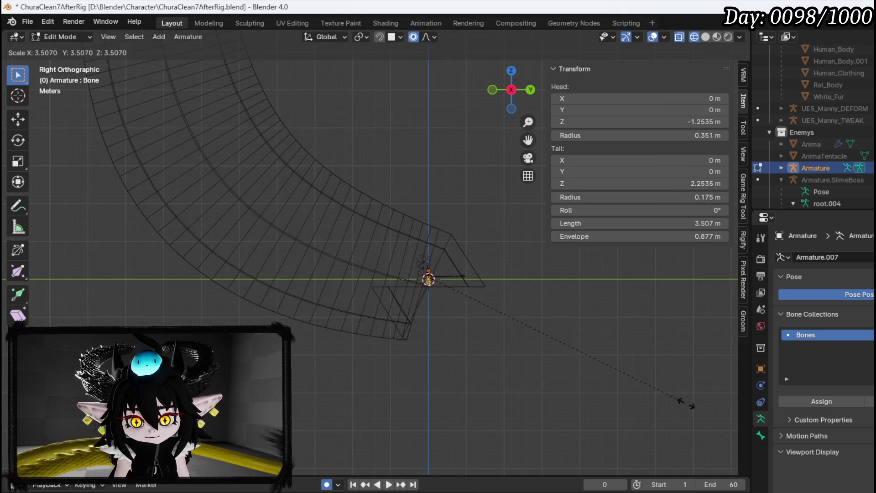
left_click(699, 401)
key("s")
left_click(580, 325)
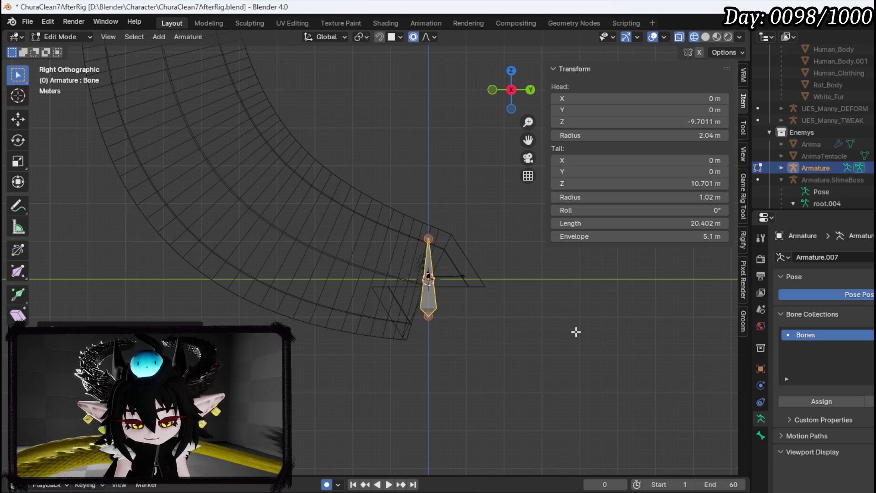
key("ctrl+z")
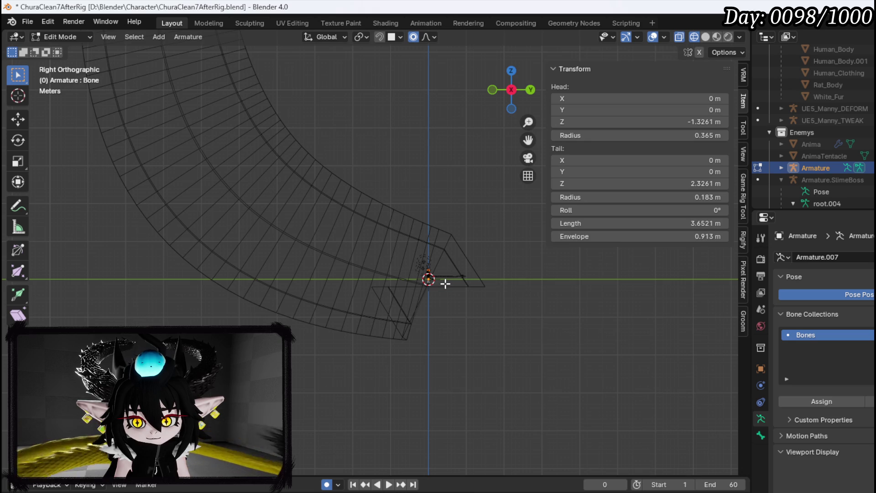
Step: Inspect the bone and browse the Armature editing menu without making changes
key("g")
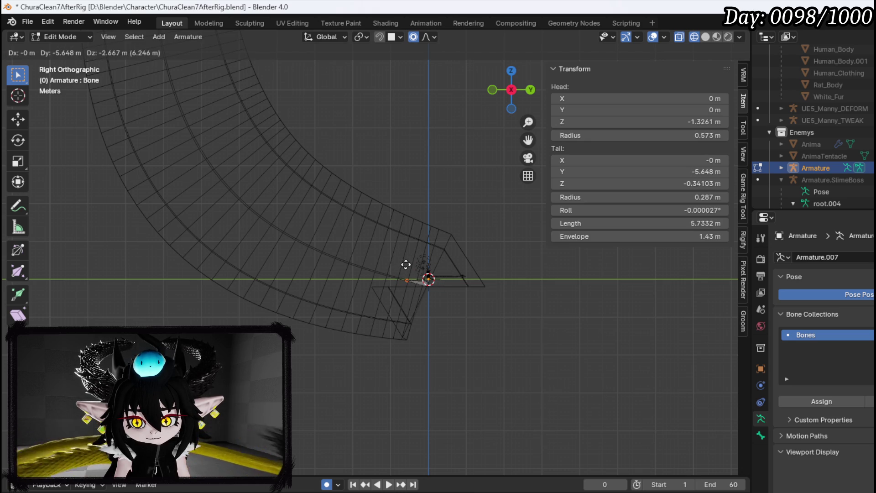
key("Escape")
scroll(420, 272, "down", 3)
scroll(442, 271, "up", 5)
scroll(442, 272, "up", 6)
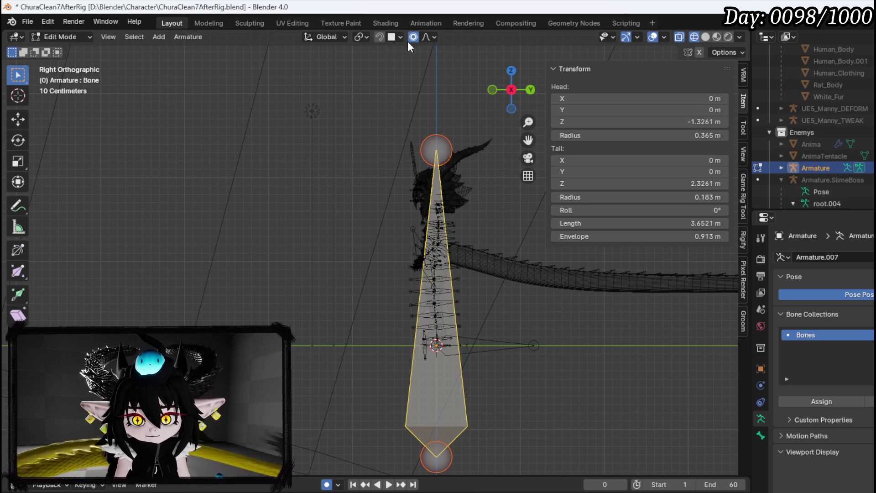
left_click(185, 37)
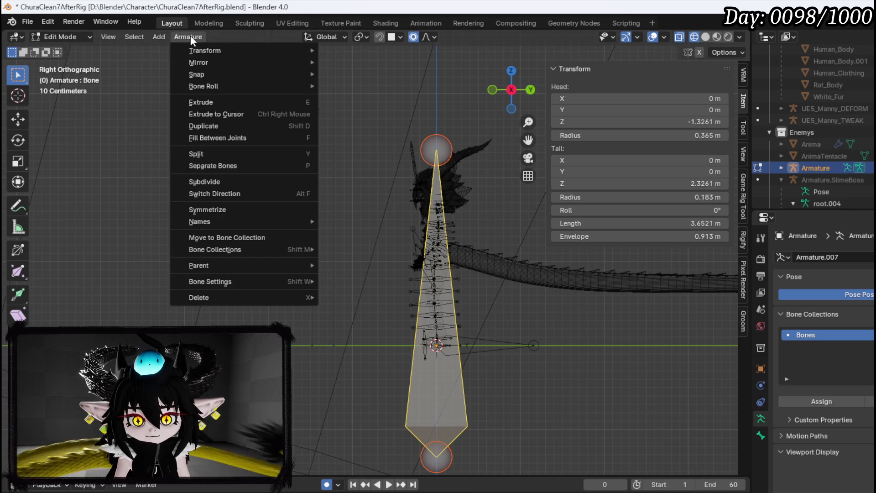
mouse_move(205, 53)
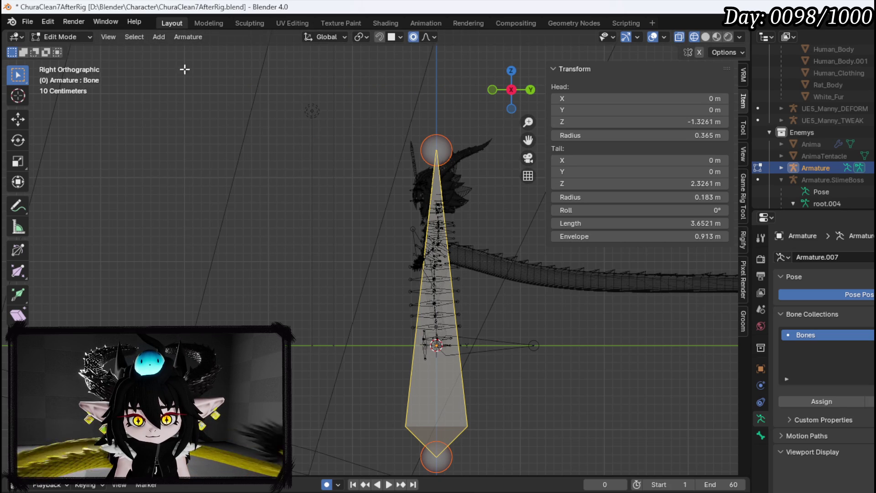
scroll(274, 221, "down", 3)
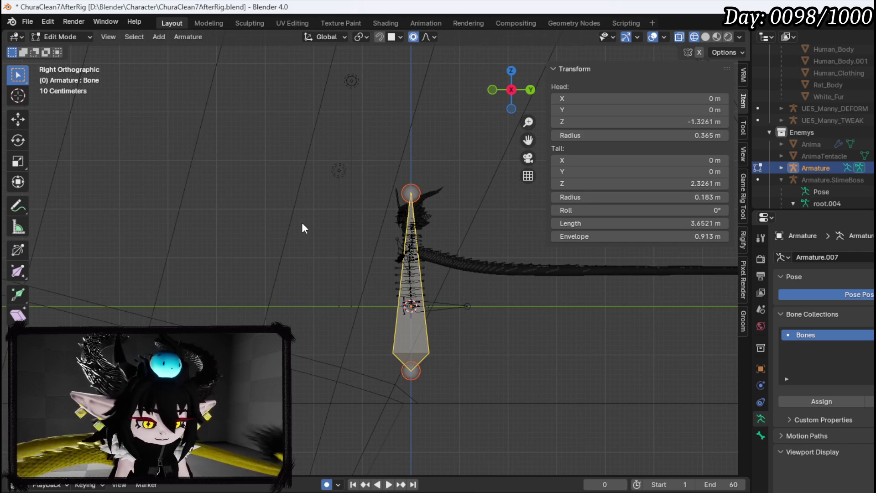
Step: Raise the bone along Z and set its Head Z to 0, giving a 3.658 m bone
key("g")
key("z")
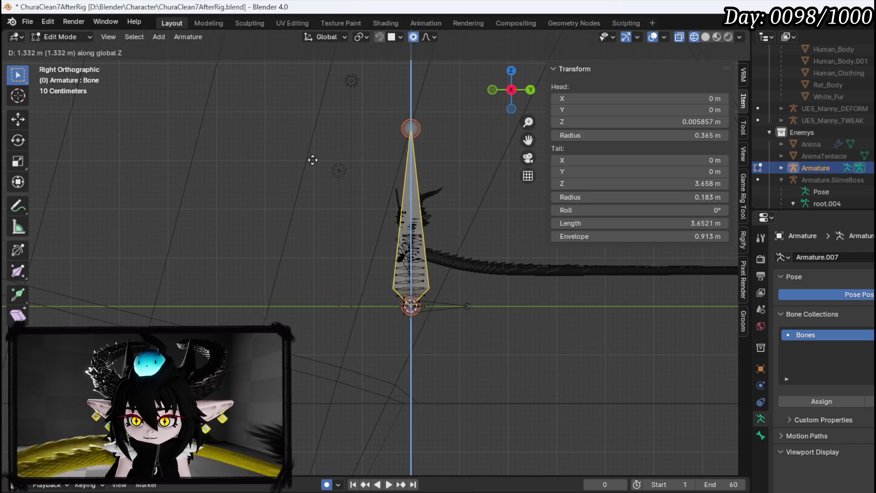
left_click(312, 160)
double_click(687, 122)
type("0")
key("Return")
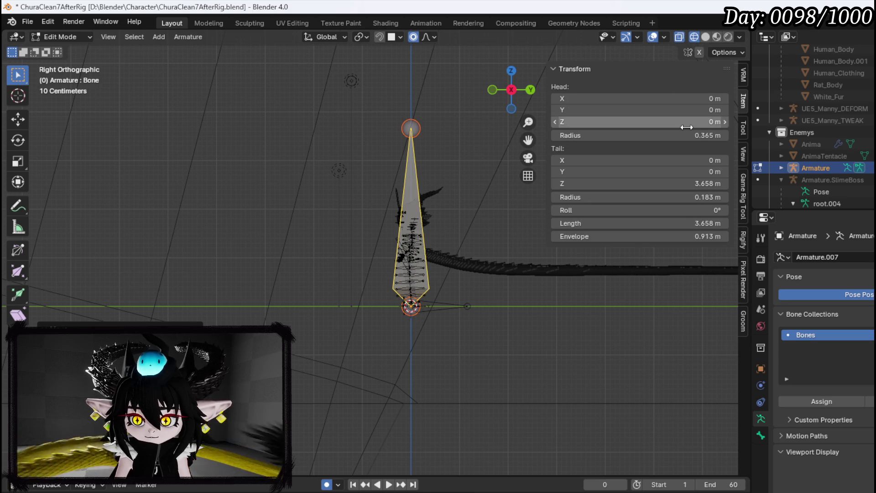
left_click(400, 127)
scroll(401, 128, "down", 3)
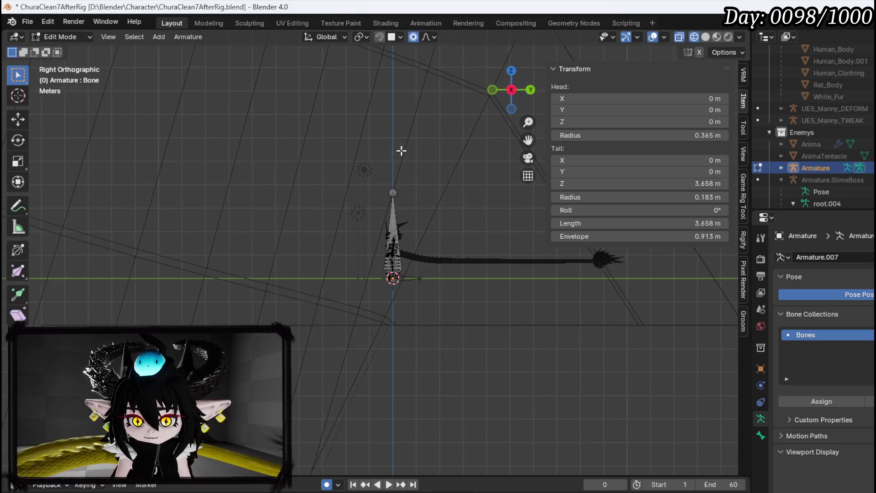
scroll(396, 183, "down", 6)
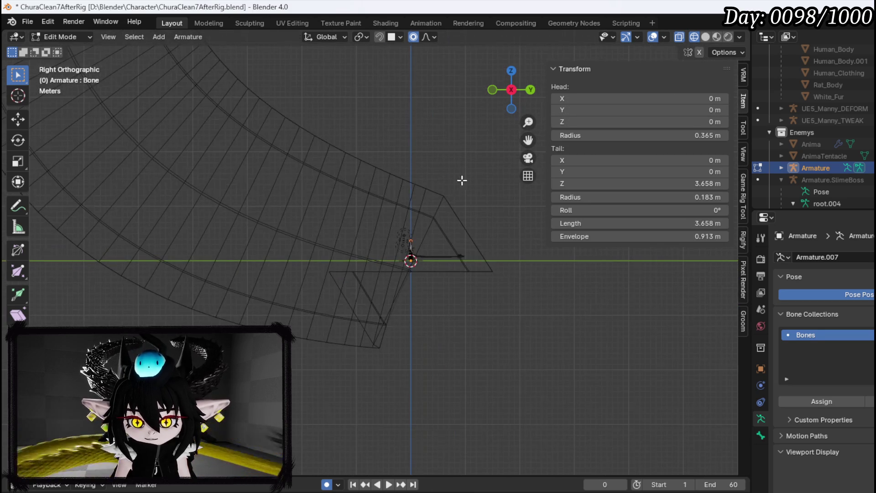
Step: Move the bone tip to the neck base and extrude Bone.001 and Bone.002 along the neck
key("g")
left_click(383, 190)
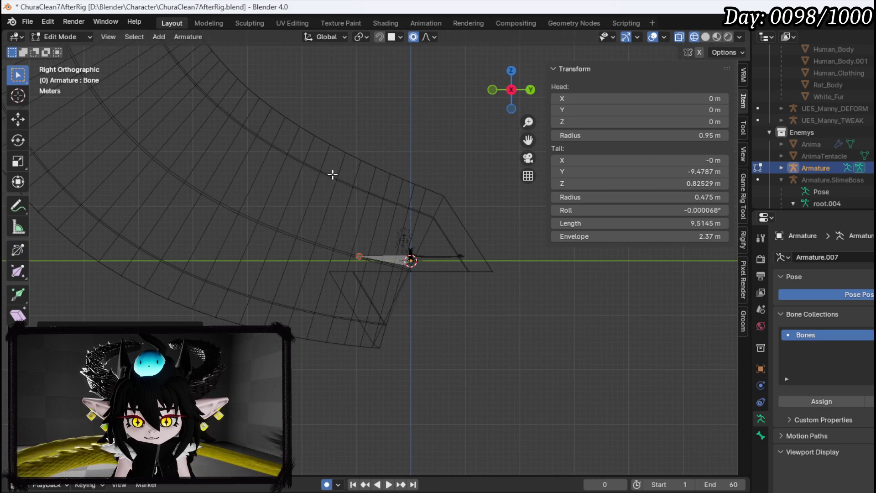
scroll(333, 174, "up", 2)
scroll(464, 303, "down", 3)
key("e")
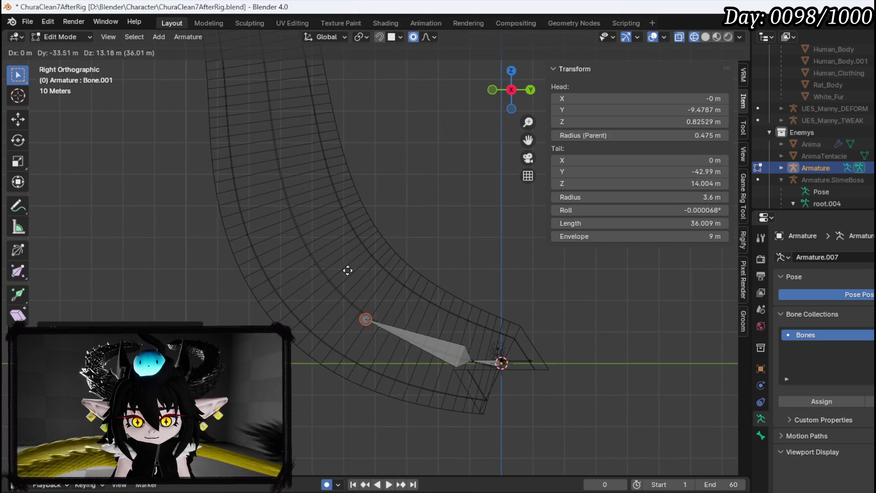
left_click(351, 270)
key("e")
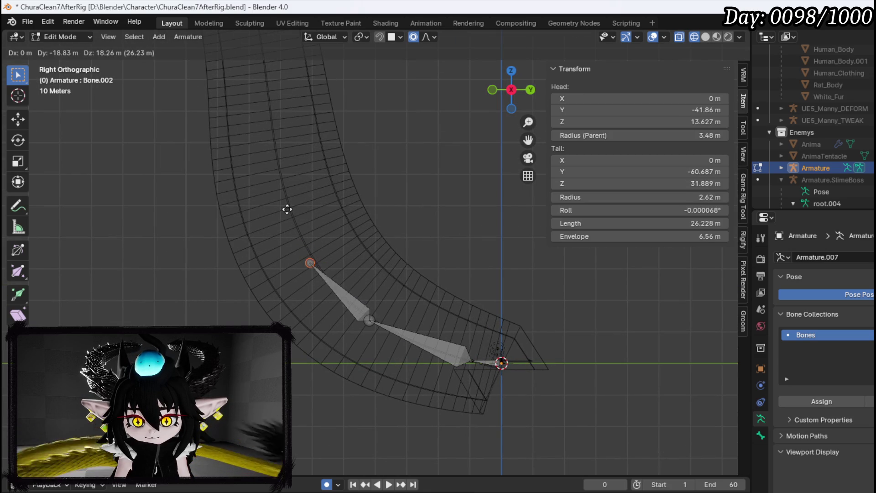
left_click(288, 201)
Step: Extrude Bone.003 through Bone.007 up the neck into the head, starting Bone.008
scroll(447, 352, "down", 2)
key("e")
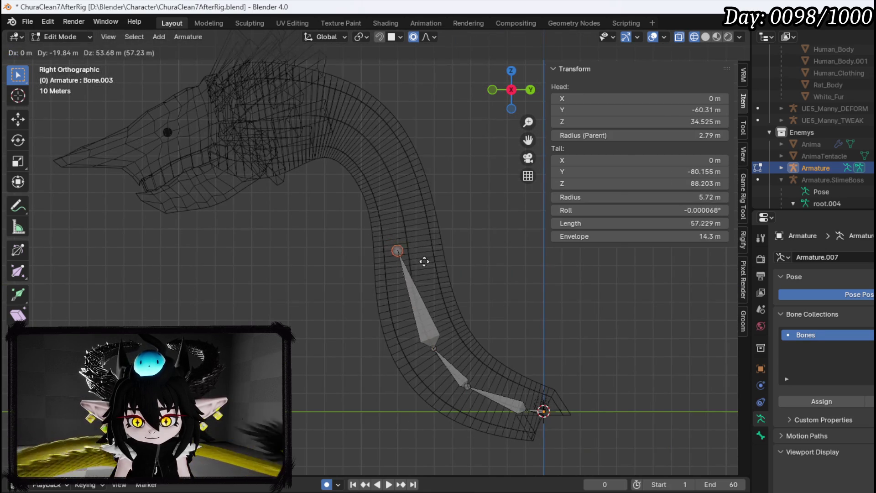
left_click(441, 303)
key("e")
left_click(424, 210)
key("e")
left_click(397, 148)
key("e")
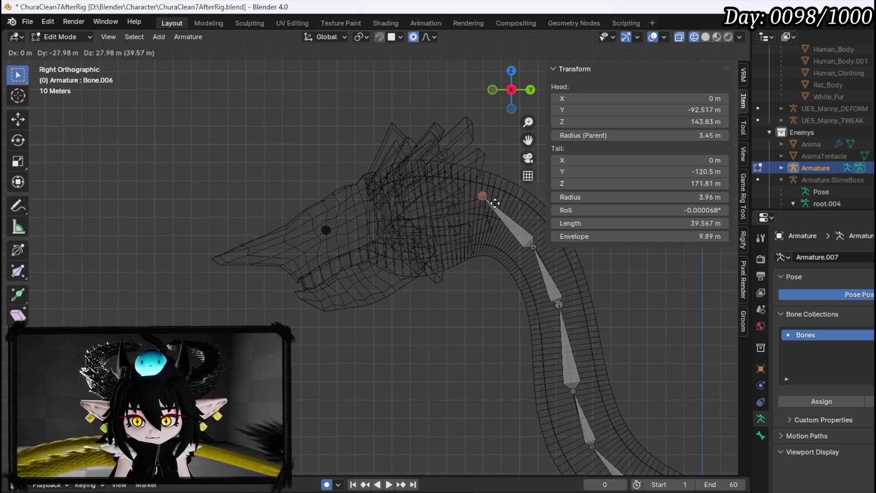
left_click(485, 217)
key("e")
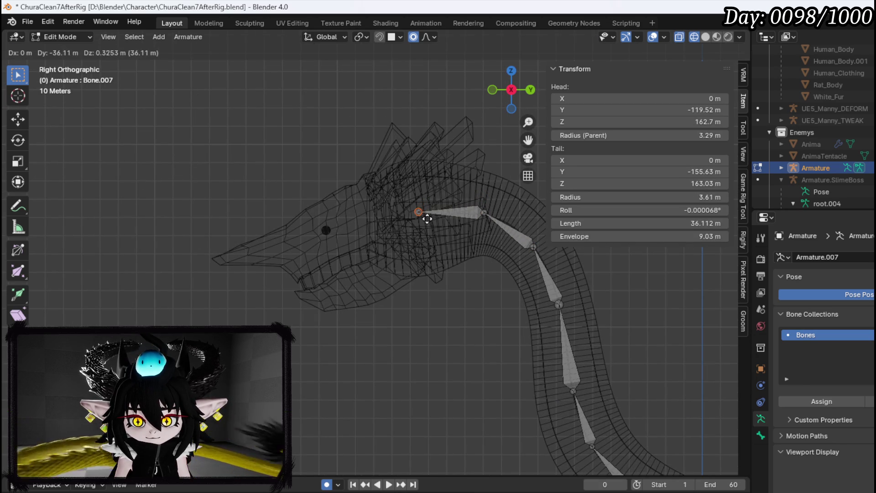
left_click(424, 222)
key("e")
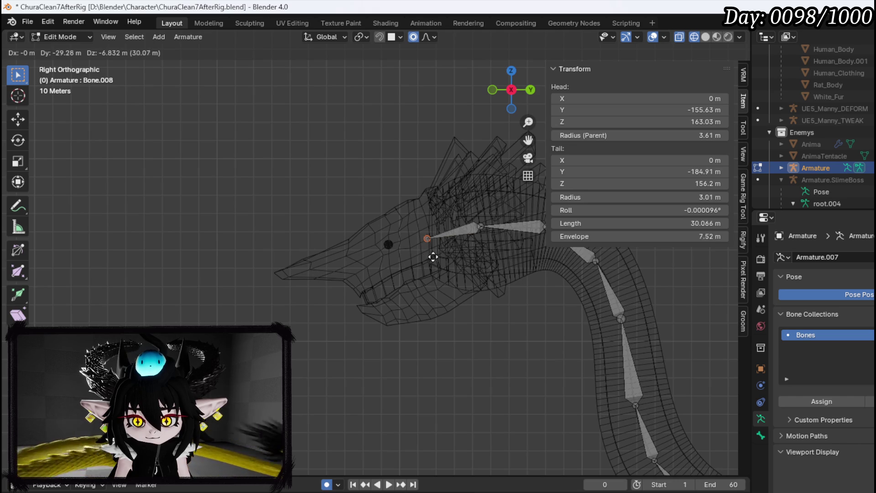
Step: Place Bone.008 in the head and extrude Bone.009 and Bone.010 down into the lower jaw
left_click(433, 256)
left_click(481, 227)
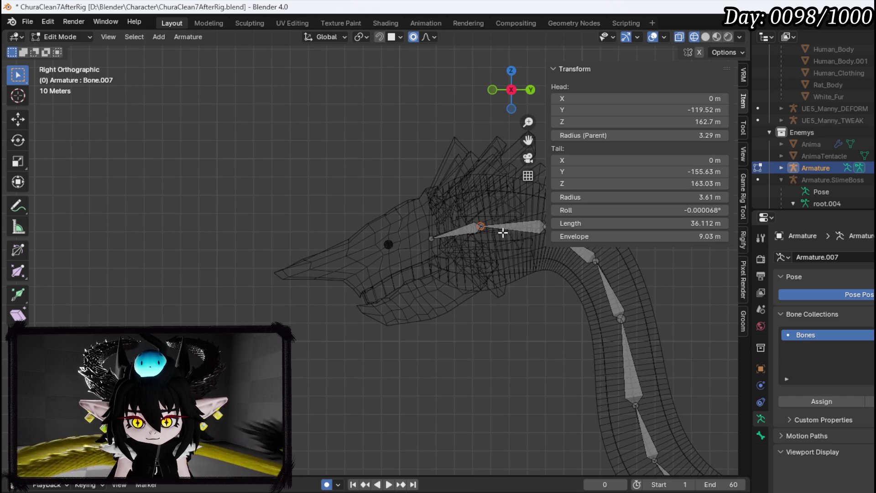
key("e")
left_click(480, 278)
key("e")
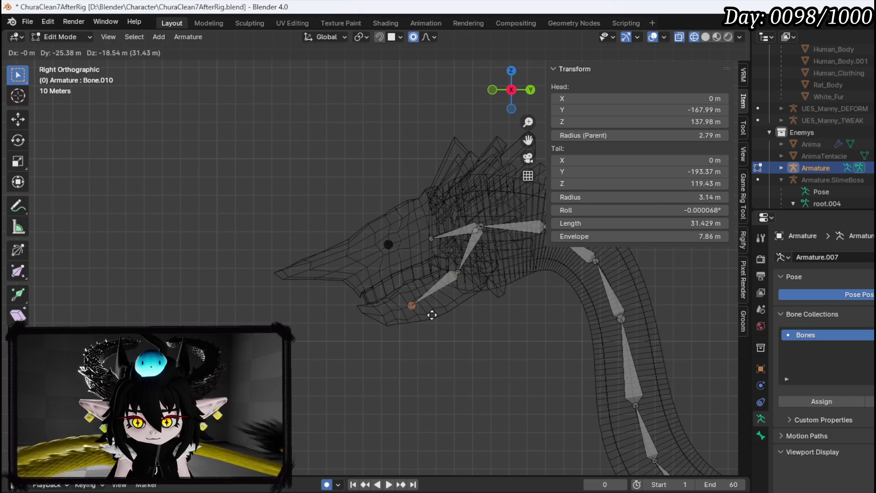
left_click(409, 319)
Step: Nudge Bone.009's tip joint and Bone.008's tail joint into better positions inside the head
left_click(469, 255)
left_click(457, 274)
key("g")
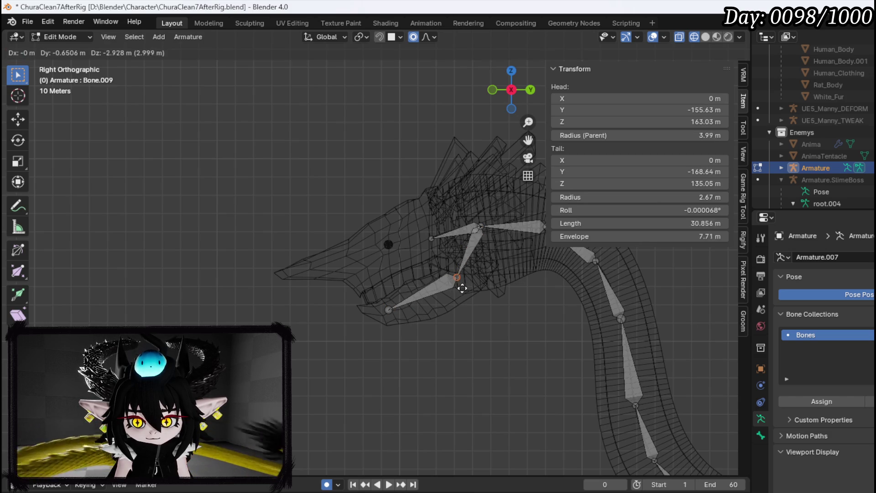
left_click(455, 286)
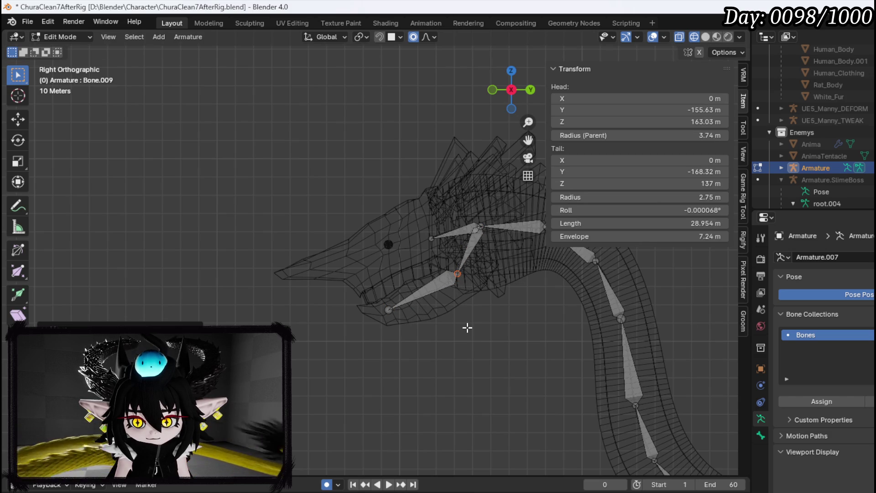
left_click(427, 240)
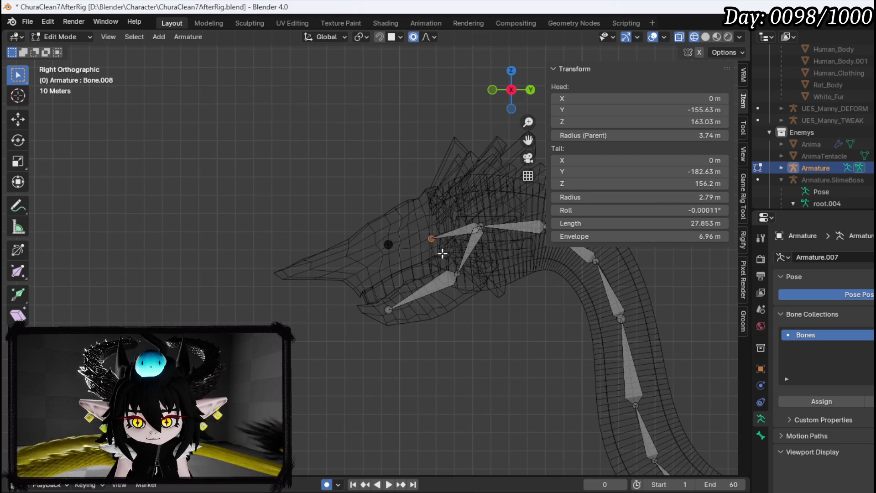
key("g")
left_click(469, 249)
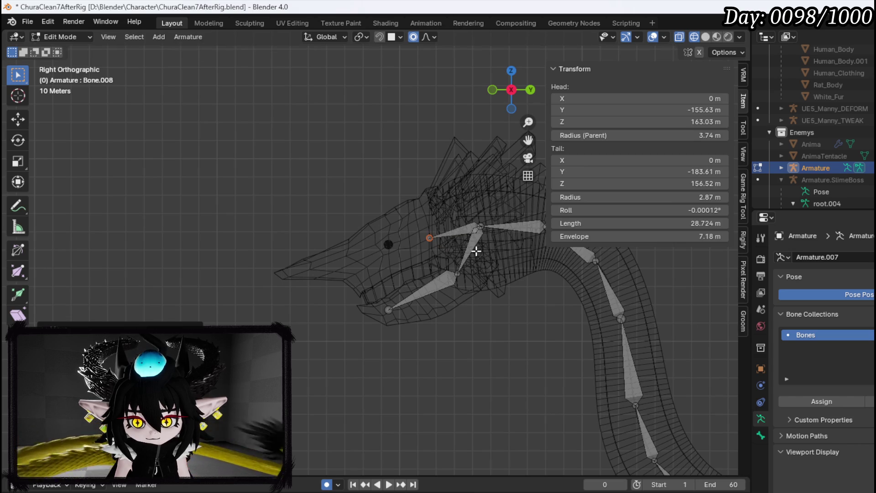
scroll(476, 250, "down", 4)
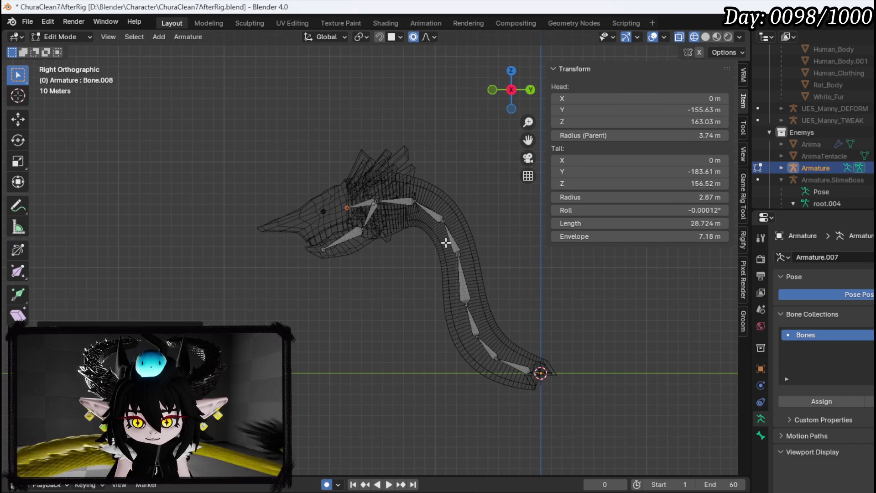
Step: Parent WanderingOasisNeck to the Armature With Automatic Weights, then switch the armature to Pose Mode
left_click(61, 35)
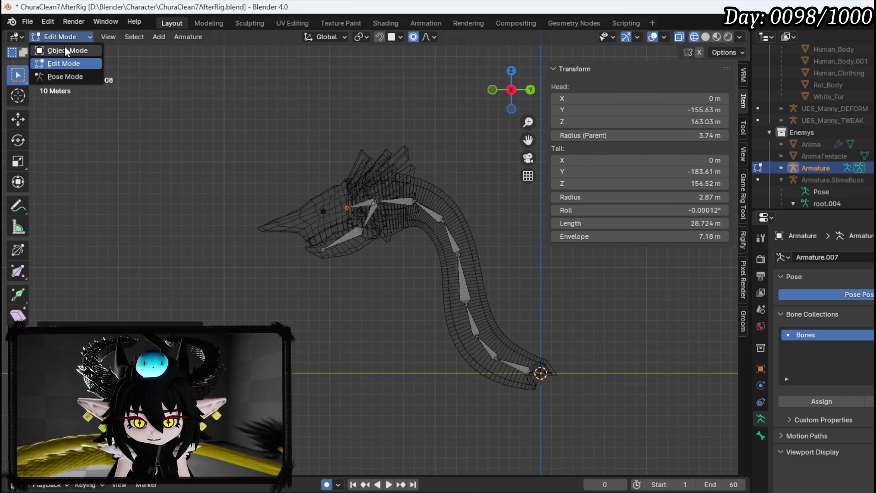
left_click(64, 46)
left_click(427, 194)
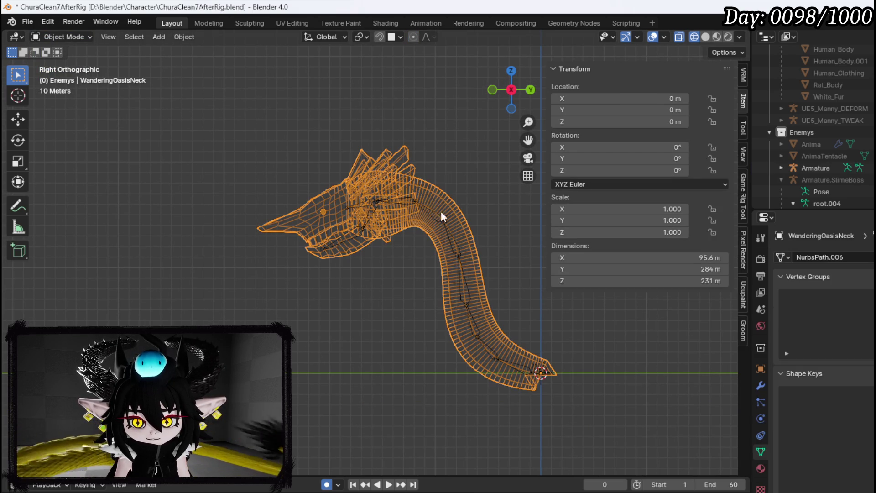
left_click(437, 215, "shift")
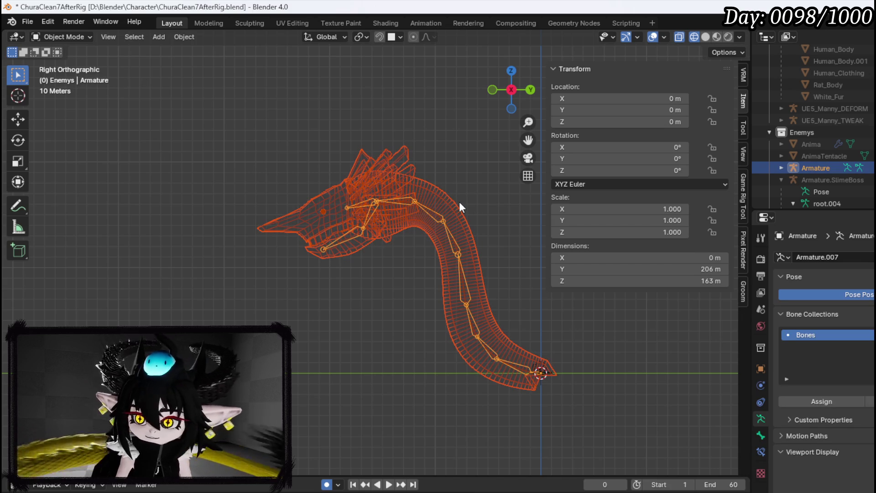
key("ctrl+p")
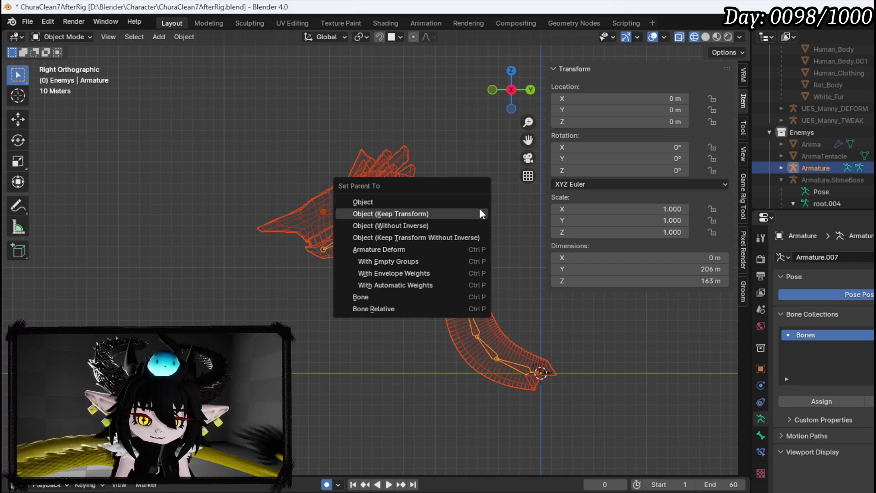
left_click(417, 285)
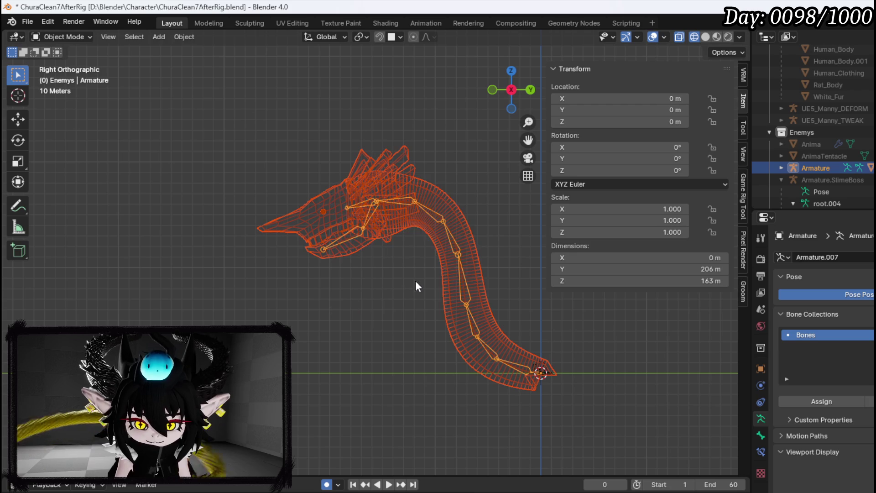
left_click(48, 38)
left_click(70, 77)
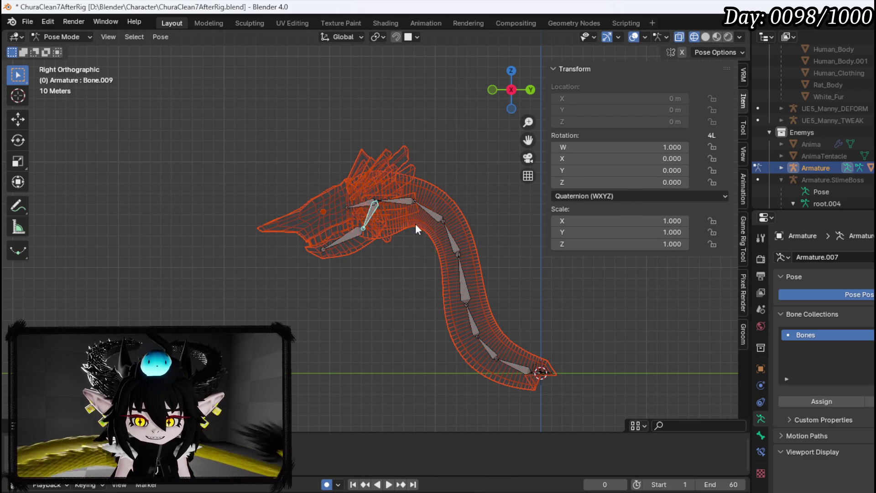
Step: Test-rotate the head bone and the first neck bones, cancelling each rotation to keep the rest pose
key("r")
right_click(358, 234)
key("r")
right_click(368, 247)
left_click(408, 202)
key("r")
right_click(427, 213)
left_click(428, 213)
key("r")
right_click(450, 228)
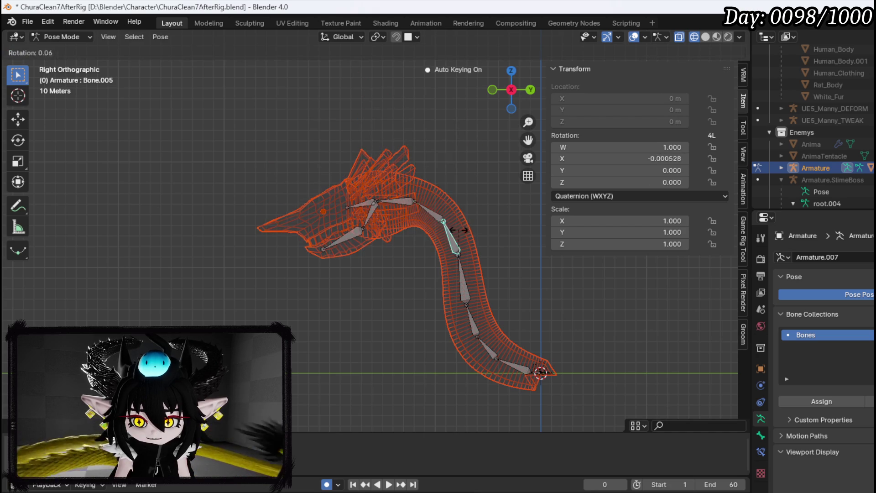
right_click(434, 215)
Step: Test-rotate Bone.006, Bone.004 and Bone.002 down the neck, cancelling each rotation
left_click(434, 215)
key("r")
right_click(456, 242)
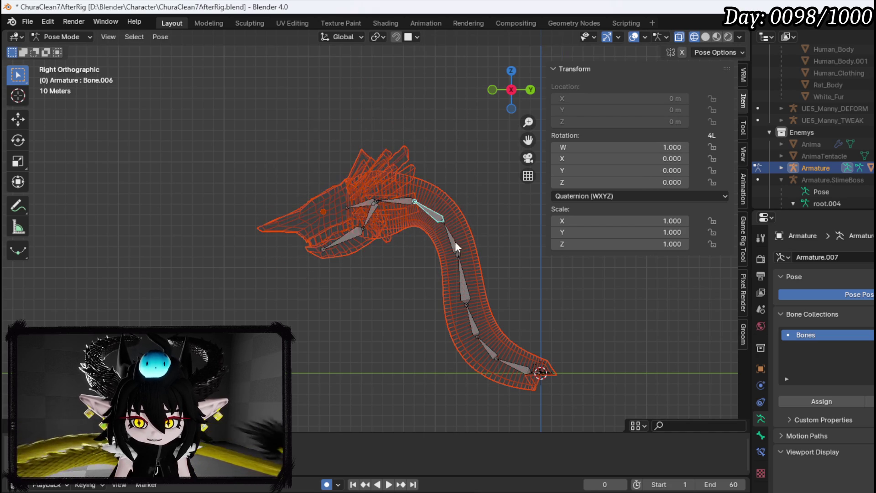
key("r")
right_click(459, 243)
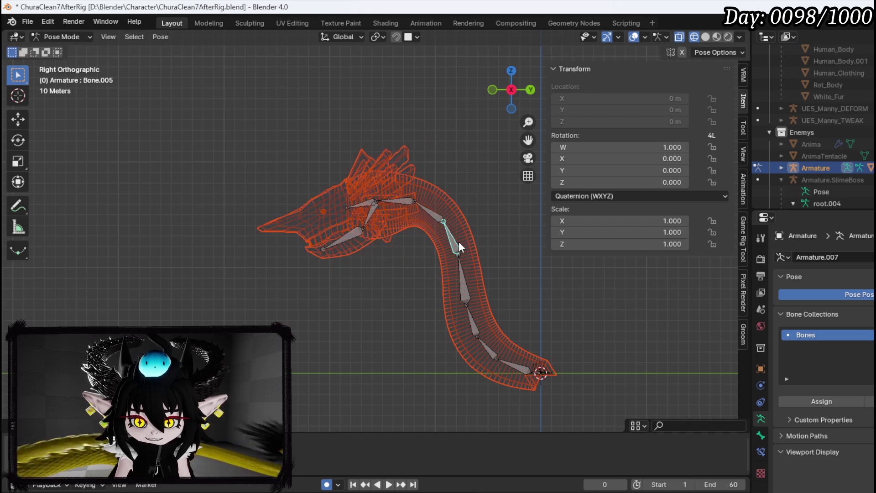
left_click(466, 274)
key("r")
right_click(481, 283)
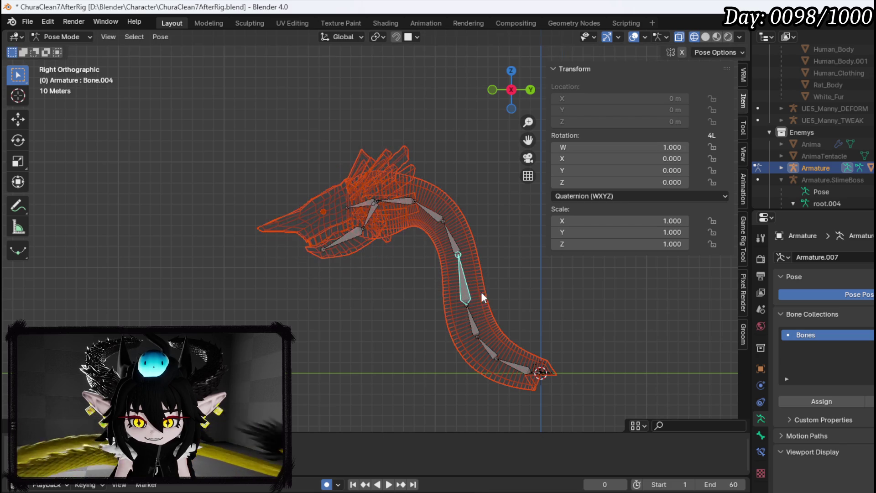
key("r")
right_click(484, 342)
left_click(486, 349)
key("r")
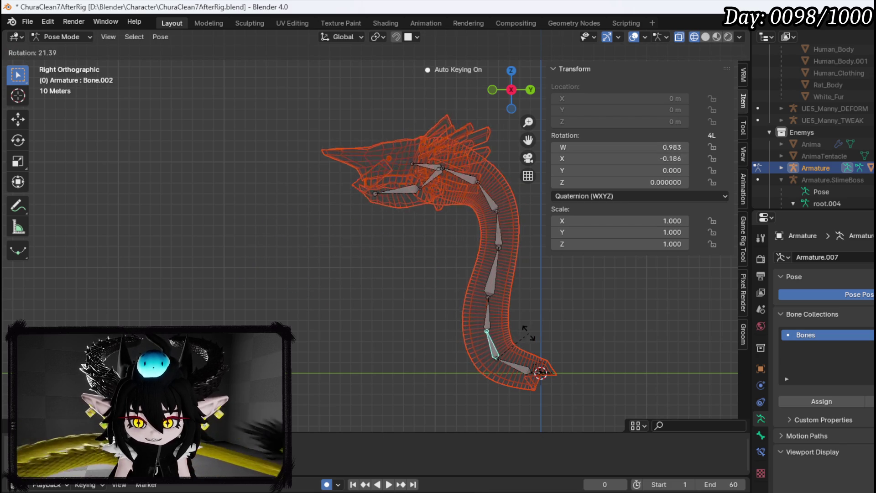
right_click(363, 222)
Step: Return the armature to Object Mode and select the neck mesh
left_click(87, 37)
left_click(62, 49)
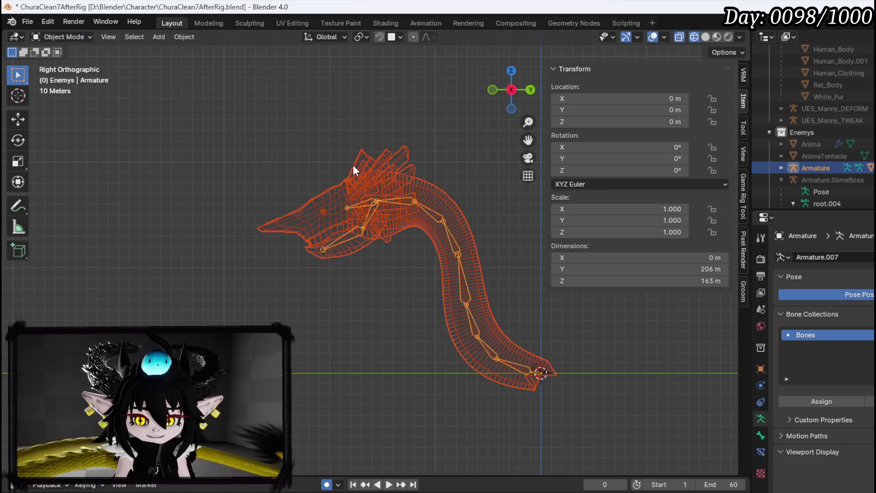
scroll(360, 164, "up", 2)
left_click(363, 176)
left_click_drag(373, 170, 399, 247)
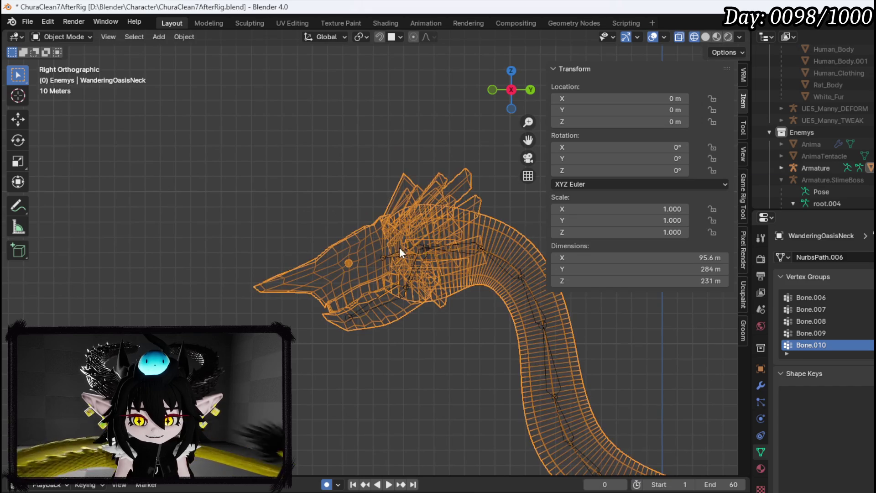
Step: Switch to solid shading, select the armature plus neck mesh, and enter Weight Paint mode
left_click(441, 220)
mouse_move(440, 220)
left_mouse_down()
mouse_move(525, 269)
mouse_move(445, 271)
left_mouse_up()
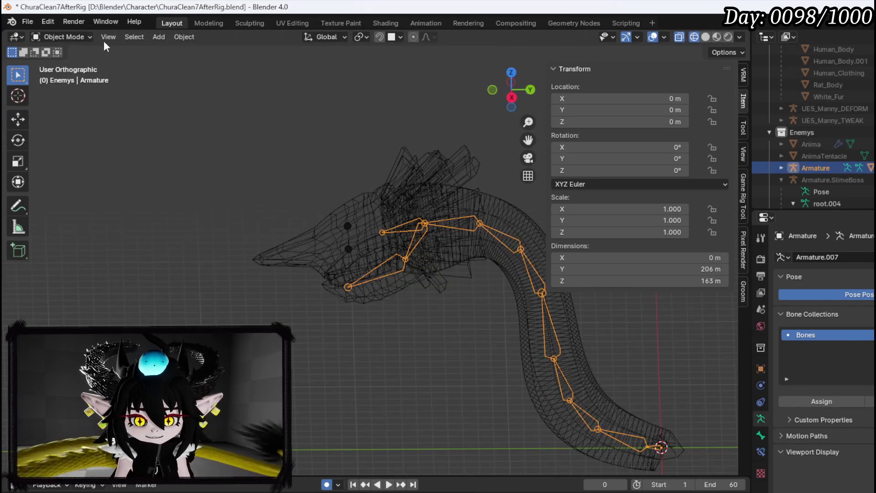
left_click(73, 37)
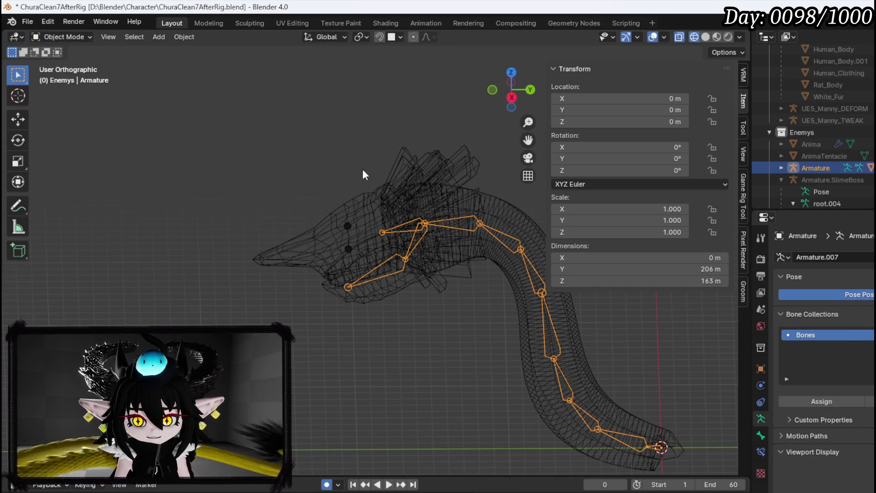
left_click(706, 37)
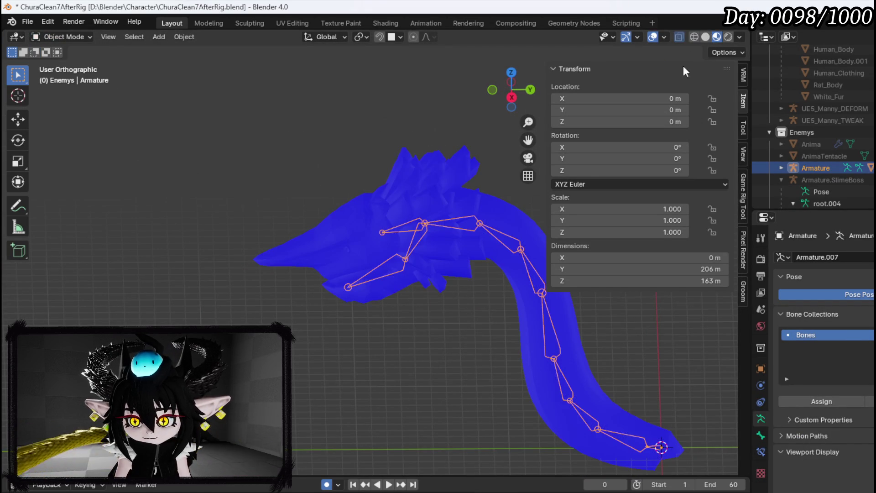
left_click(419, 165)
left_click(63, 37)
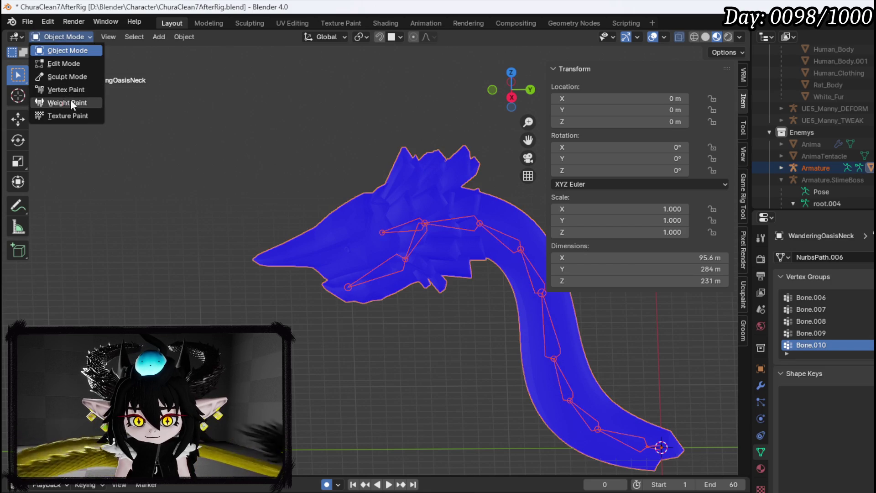
left_click(65, 104)
Step: From the right side view, test-rotate Bone.007 and head bone Bone.008 to check deformation
left_click(410, 223, "ctrl")
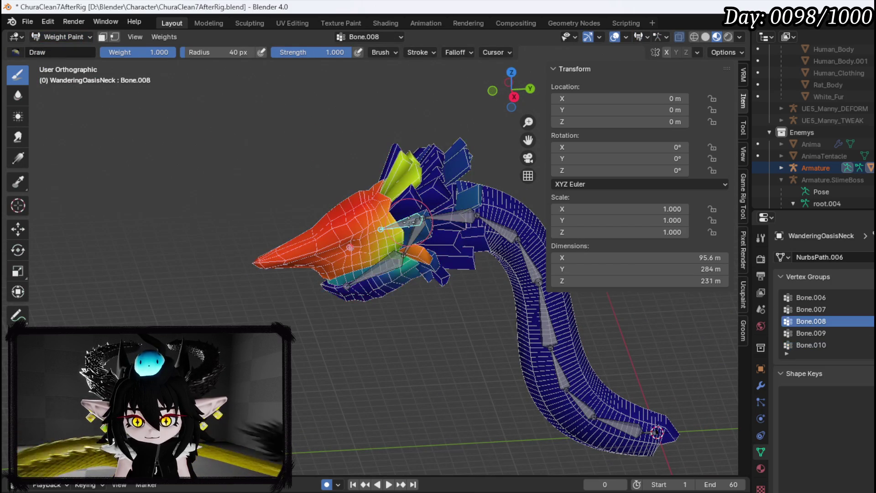
mouse_move(410, 222)
left_mouse_down()
mouse_move(479, 219)
mouse_move(402, 223)
left_mouse_up()
key("KP_3")
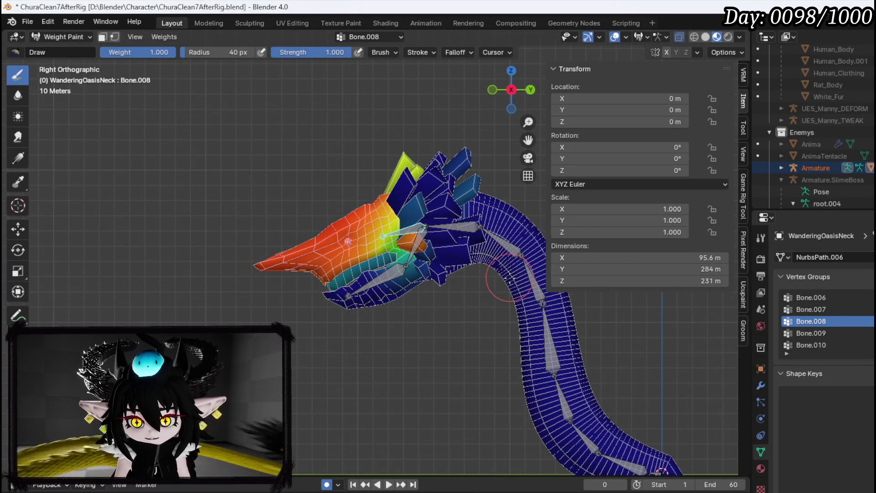
left_click(462, 230, "ctrl")
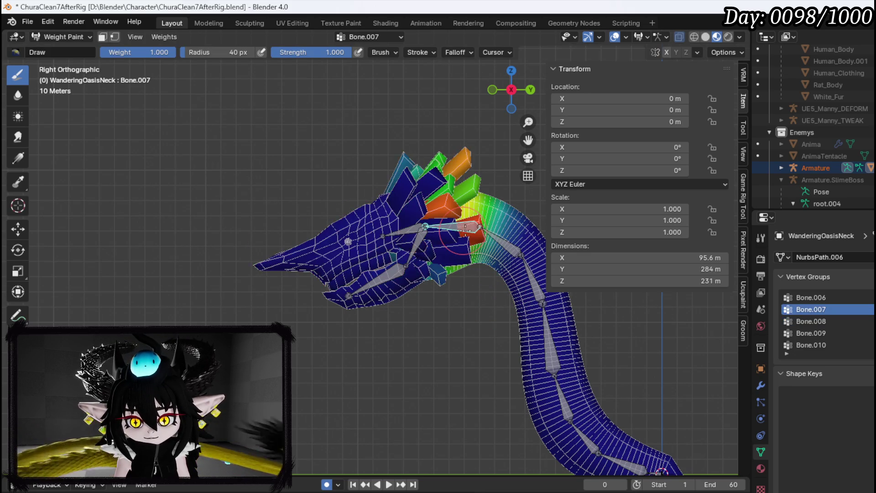
key("r")
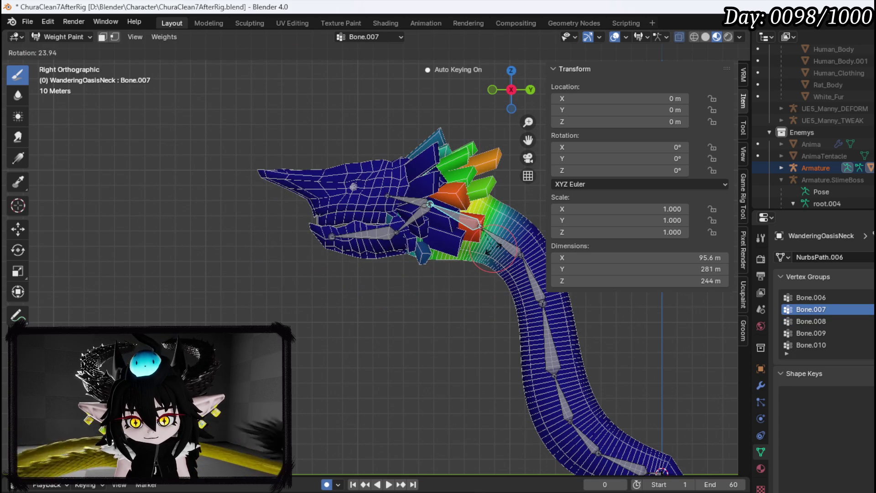
right_click(494, 247)
left_click(409, 200, "ctrl")
key("r")
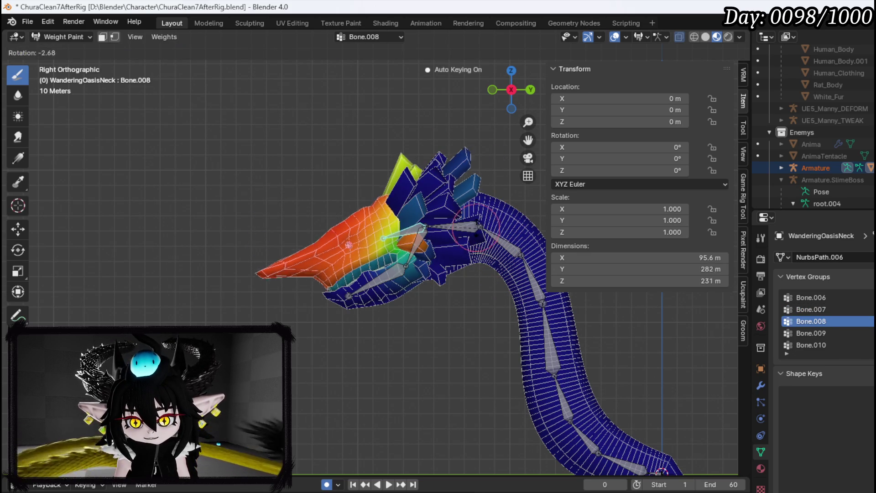
left_click(474, 210)
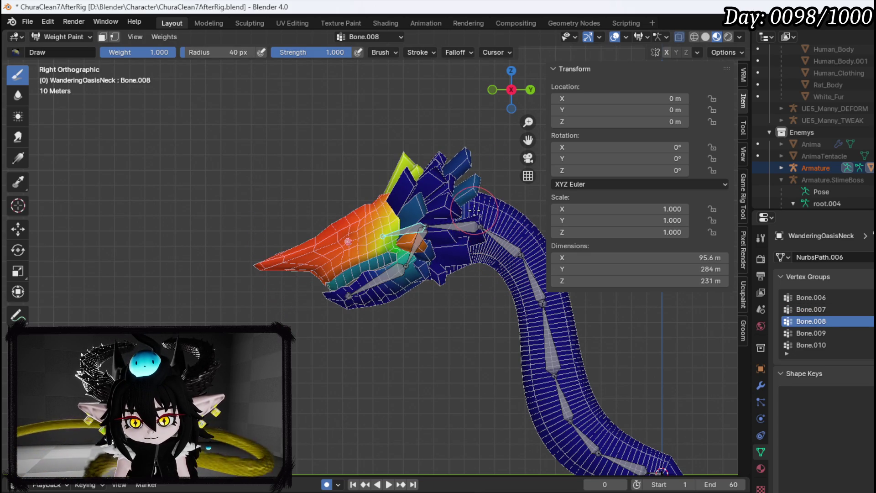
Step: Rotate Bone.007 and Bone.008 again to inspect how their weights deform the head
left_click(453, 226, "ctrl")
key("r")
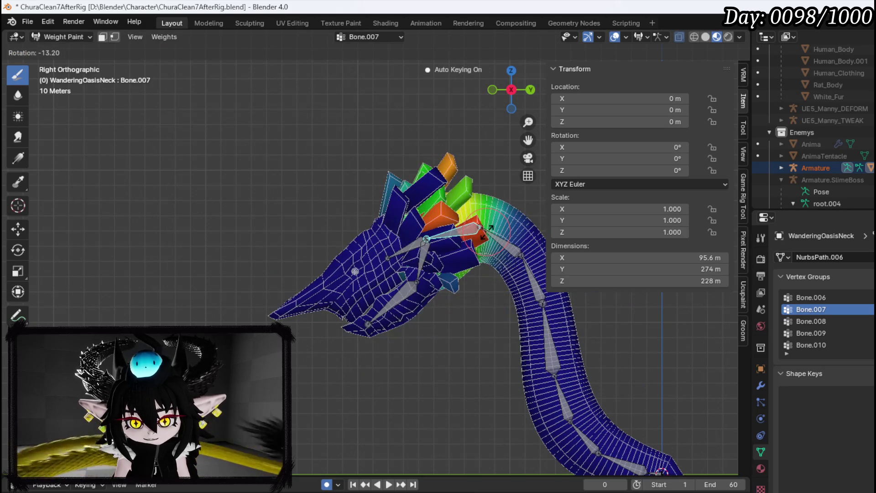
left_click(474, 231)
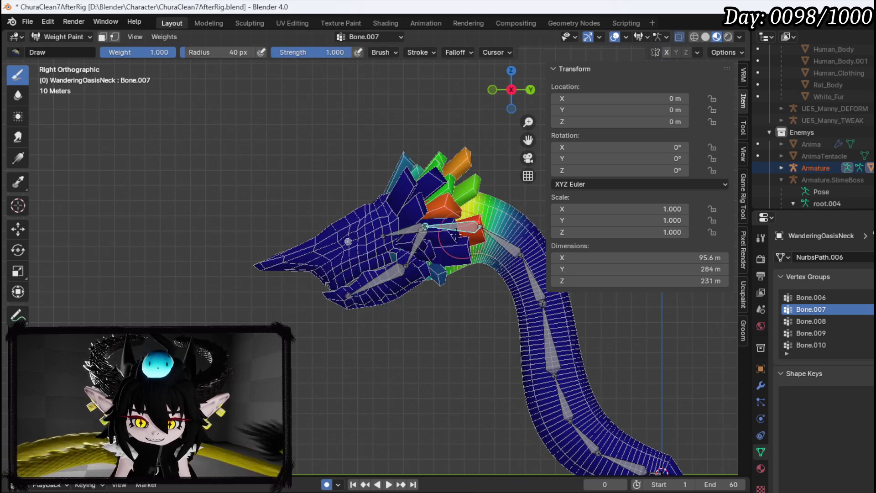
left_click(407, 233, "ctrl")
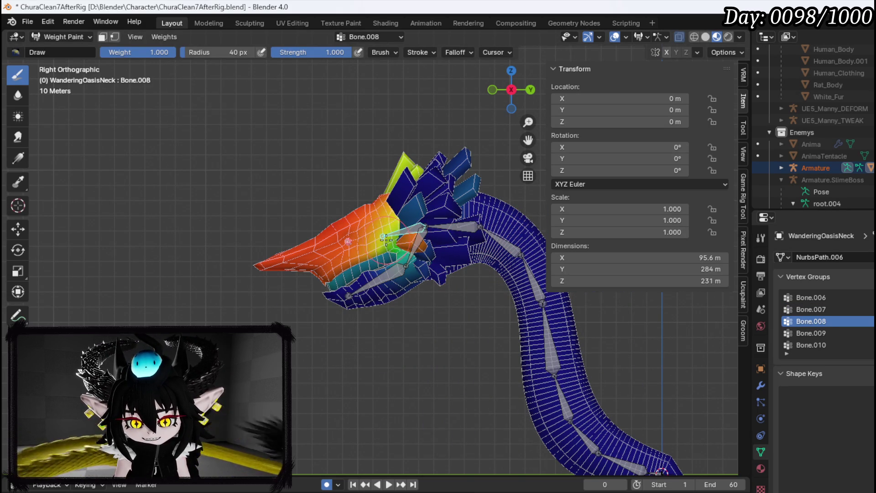
key("r")
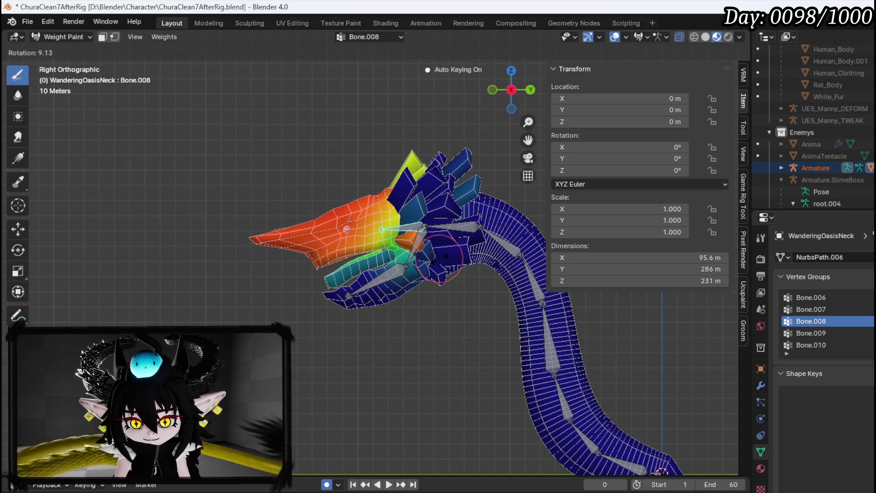
left_click(439, 251)
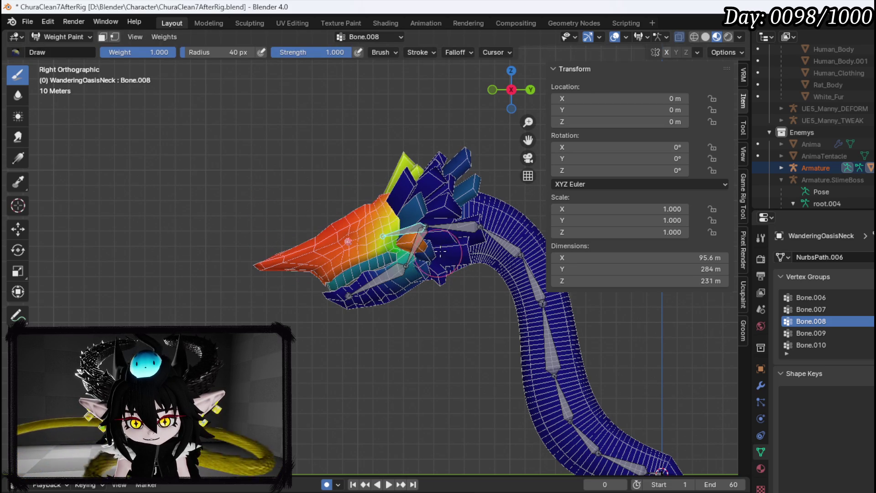
left_click(456, 225, "ctrl")
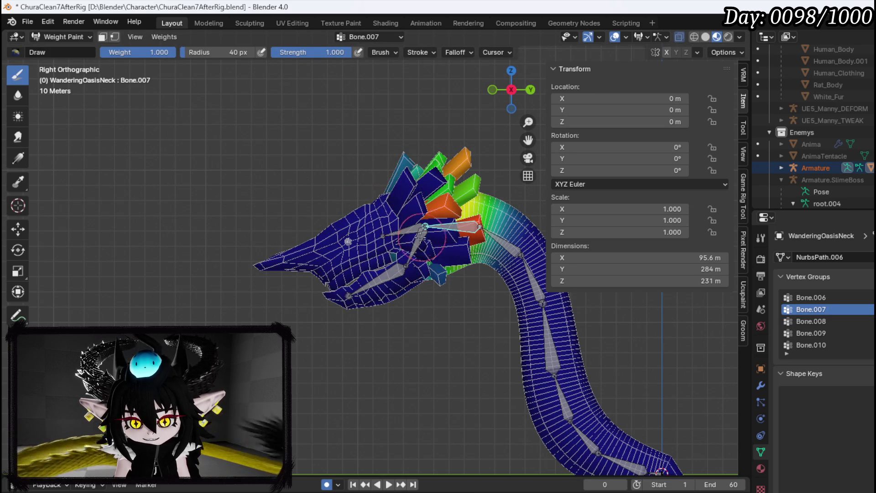
left_click_drag(456, 257, 382, 238)
Step: Leave Weight Paint for Object Mode, then enter Edit Mode on the neck mesh
left_click(46, 37)
left_click(60, 50)
left_click(86, 40)
left_click(77, 62)
Step: In vertex select, select the linked neck tube geometry and hide it
key("1")
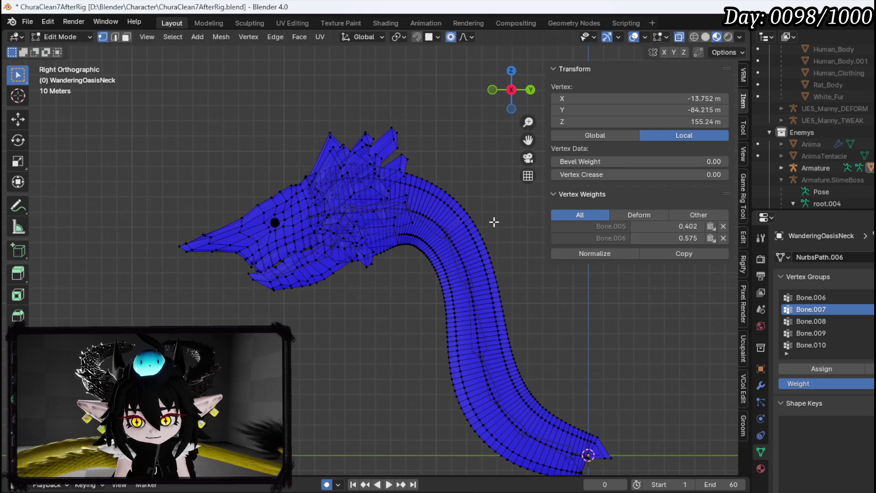
key("ctrl+l")
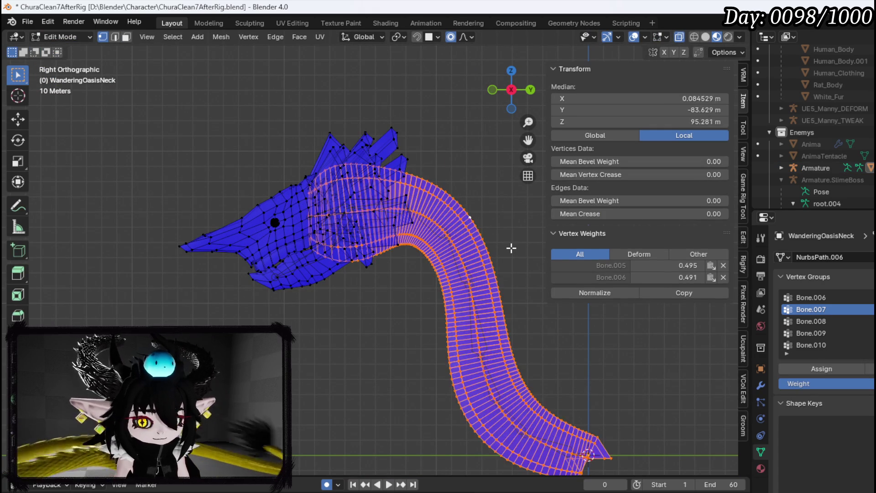
key("x")
left_click(512, 248)
Step: Return to Object Mode, select armature then neck mesh, and re-enter Weight Paint
left_click(73, 39)
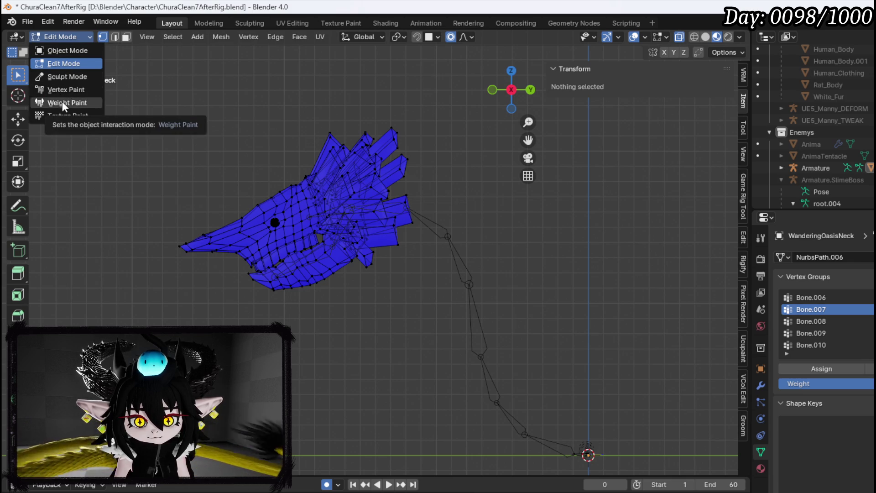
left_click(65, 49)
left_click(385, 204)
left_click(358, 171, "shift")
left_click(71, 36)
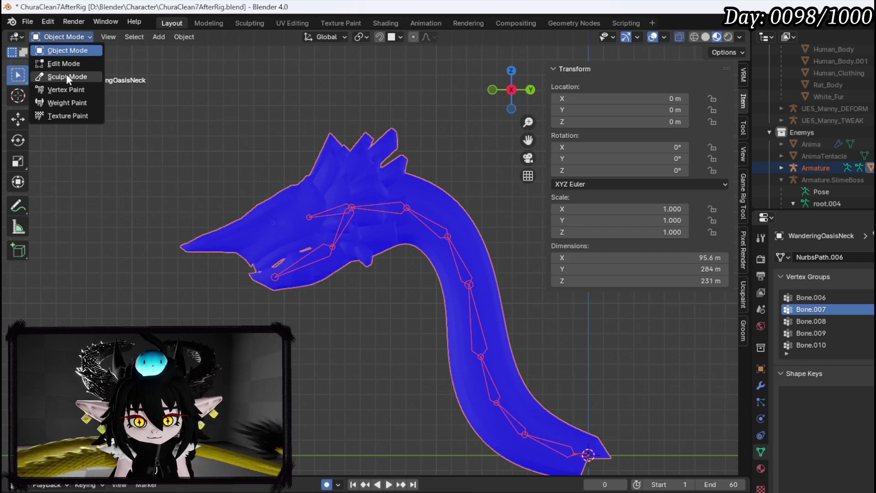
left_click(60, 99)
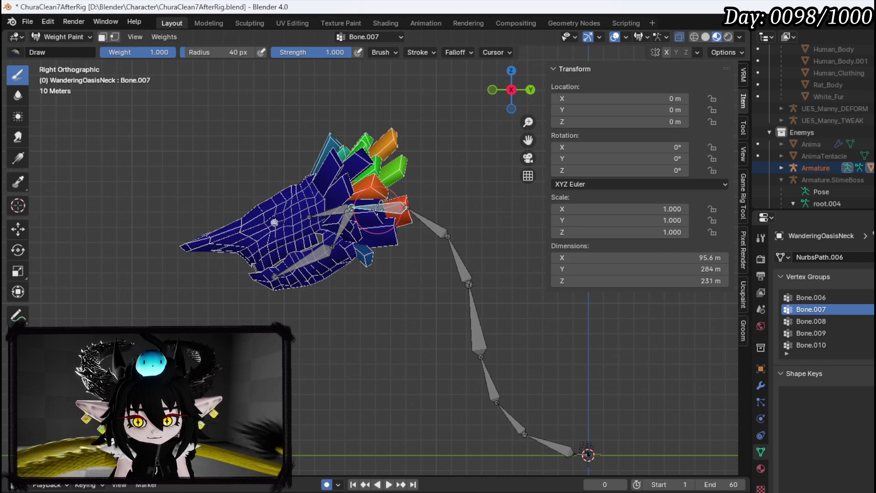
Step: Paint full Bone.007 weight onto the head's upper spikes and test-rotate the bone
left_click_drag(367, 150, 399, 206)
scroll(392, 194, "up", 2)
mouse_move(396, 130)
left_mouse_down()
mouse_move(358, 176)
mouse_move(361, 190)
mouse_move(402, 201)
mouse_move(446, 196)
mouse_move(454, 176)
mouse_move(391, 230)
mouse_move(360, 201)
mouse_move(321, 212)
mouse_move(320, 231)
mouse_move(340, 257)
mouse_move(384, 244)
left_mouse_up()
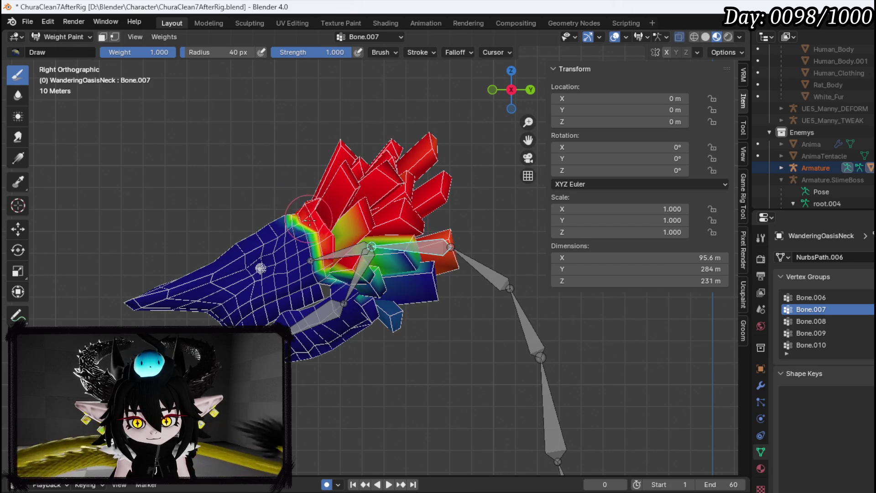
key("r")
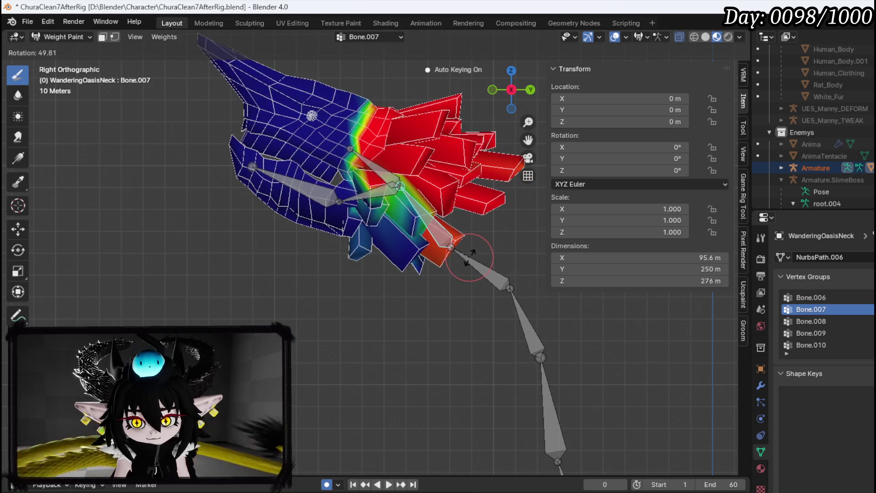
left_click(470, 258)
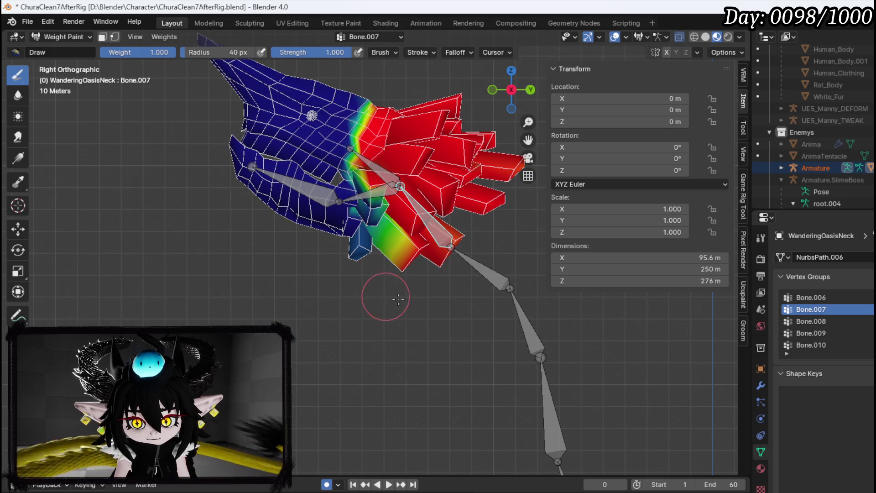
Step: Test-rotate Bone.009 and then Bone.008 to see how the jaw moves
left_click(370, 196, "ctrl")
key("r")
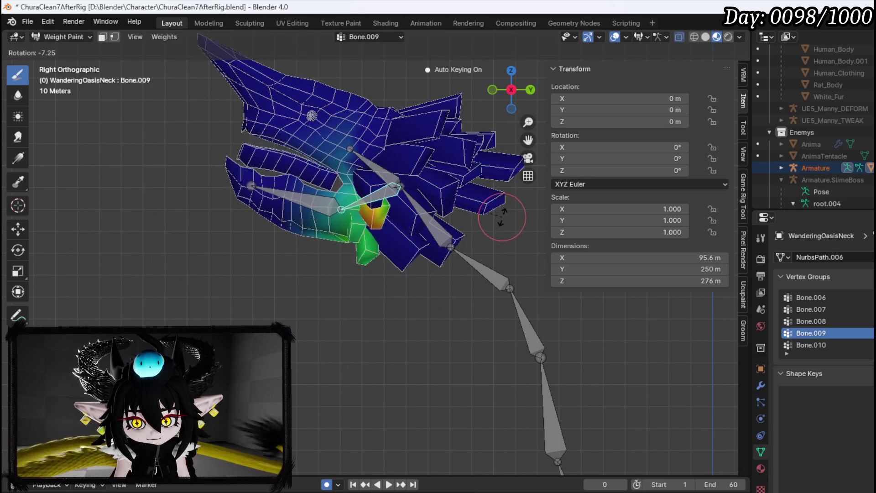
left_click(511, 211)
left_click(429, 219, "ctrl")
scroll(352, 228, "up", 4)
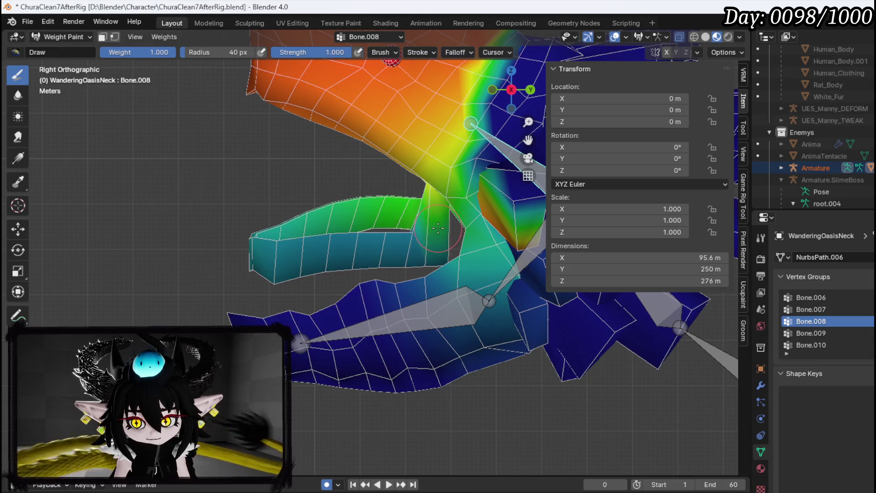
key("r")
left_click(255, 270)
Step: Paint Bone.008 weight along the jaw's upper edge and add more on the jaw
mouse_move(254, 270)
left_mouse_down()
mouse_move(313, 254)
mouse_move(260, 212)
mouse_move(245, 155)
mouse_move(264, 127)
mouse_move(313, 231)
mouse_move(361, 246)
left_mouse_up()
scroll(362, 245, "up", 3)
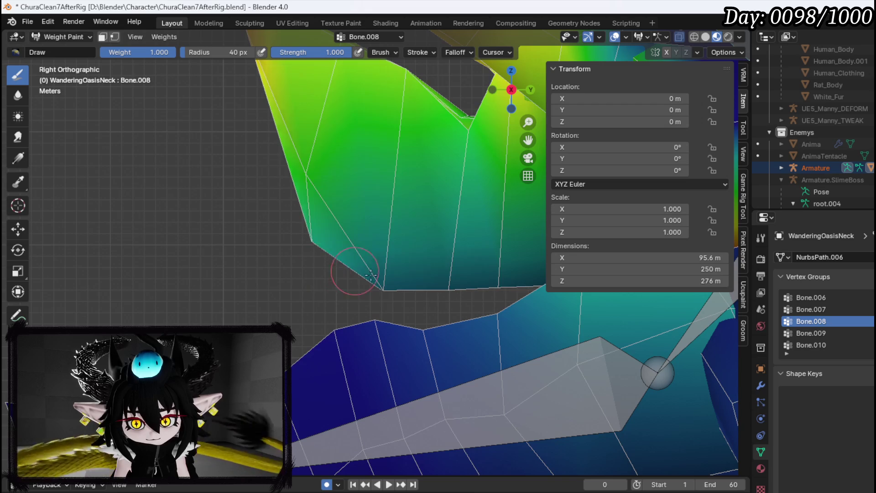
scroll(431, 247, "down", 3)
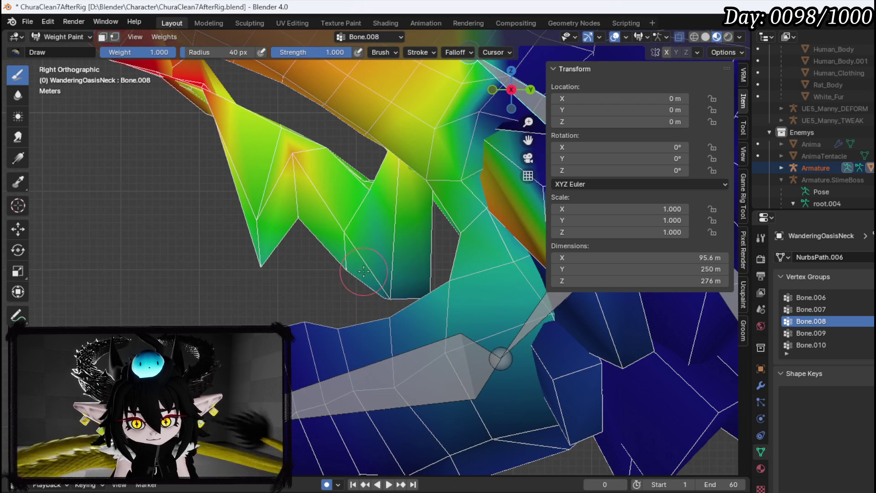
left_click_drag(383, 283, 372, 260)
scroll(387, 257, "up", 3)
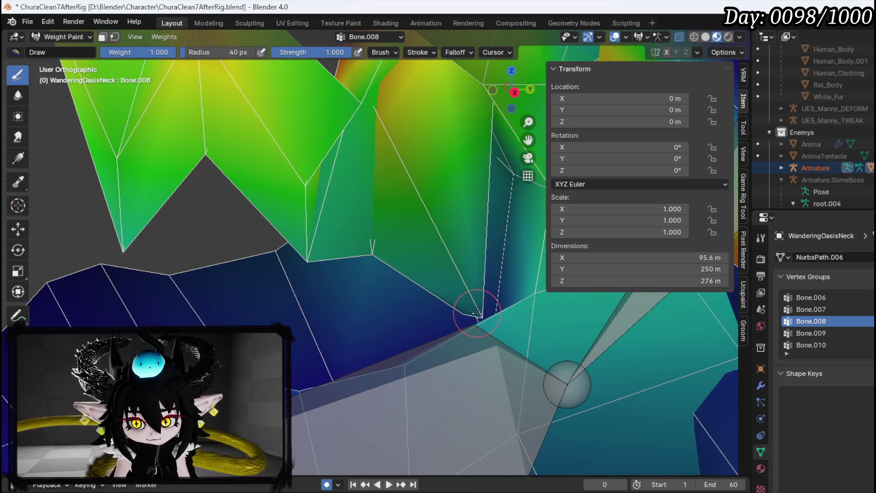
Step: Paint Bone.008 full weight over the jaw tip, jaw strips and corner, then test-rotate
left_click(478, 314)
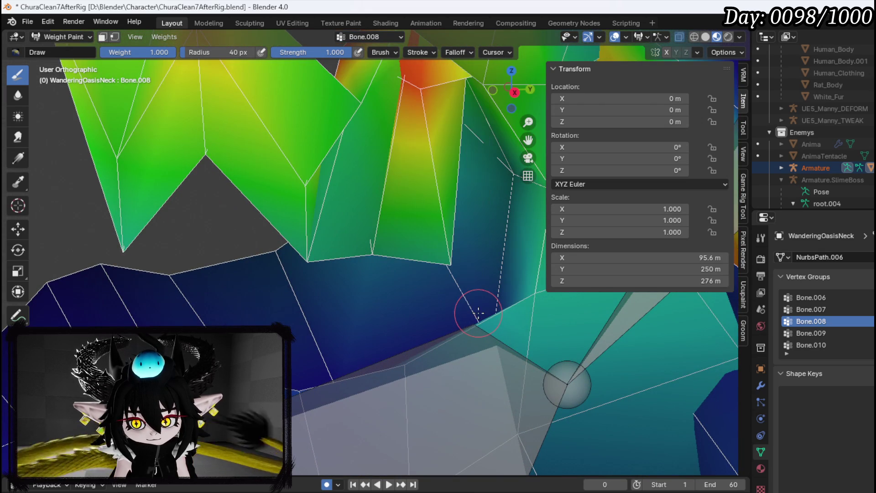
mouse_move(412, 251)
left_mouse_down()
mouse_move(450, 260)
mouse_move(294, 201)
mouse_move(171, 175)
left_mouse_up()
mouse_move(110, 220)
left_mouse_down()
mouse_move(102, 227)
mouse_move(182, 186)
left_mouse_up()
scroll(219, 199, "down", 4)
mouse_move(242, 147)
left_mouse_down()
mouse_move(215, 88)
mouse_move(265, 114)
mouse_move(313, 166)
mouse_move(364, 180)
left_mouse_up()
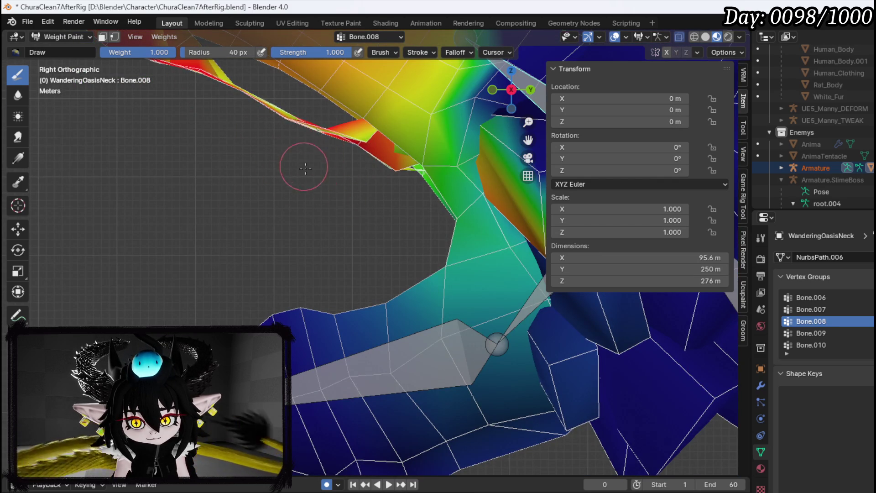
scroll(297, 161, "up", 2)
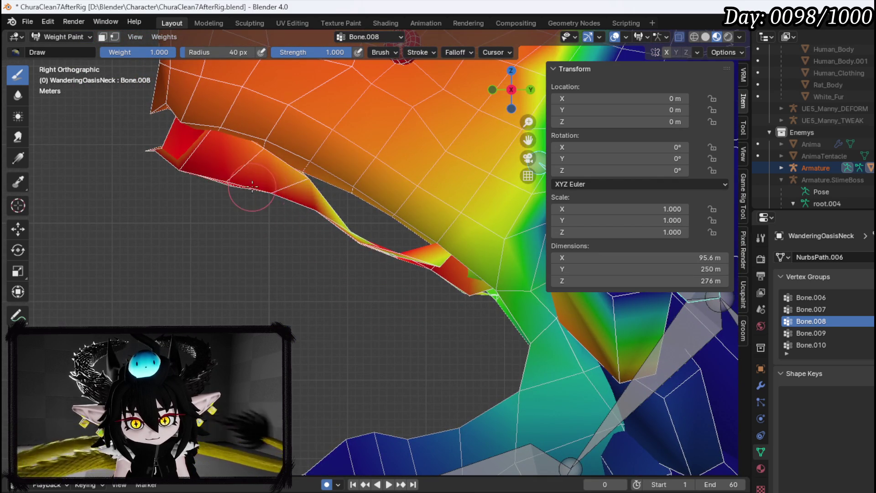
scroll(256, 201, "down", 3)
mouse_move(244, 222)
left_mouse_down()
mouse_move(337, 270)
mouse_move(320, 242)
mouse_move(352, 280)
mouse_move(296, 246)
left_mouse_up()
mouse_move(184, 206)
left_mouse_down()
mouse_move(167, 185)
mouse_move(159, 209)
left_mouse_up()
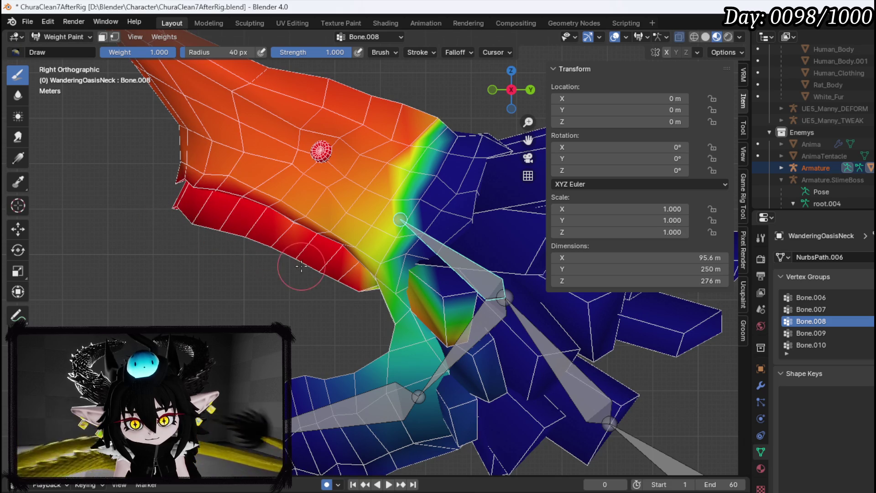
key("r")
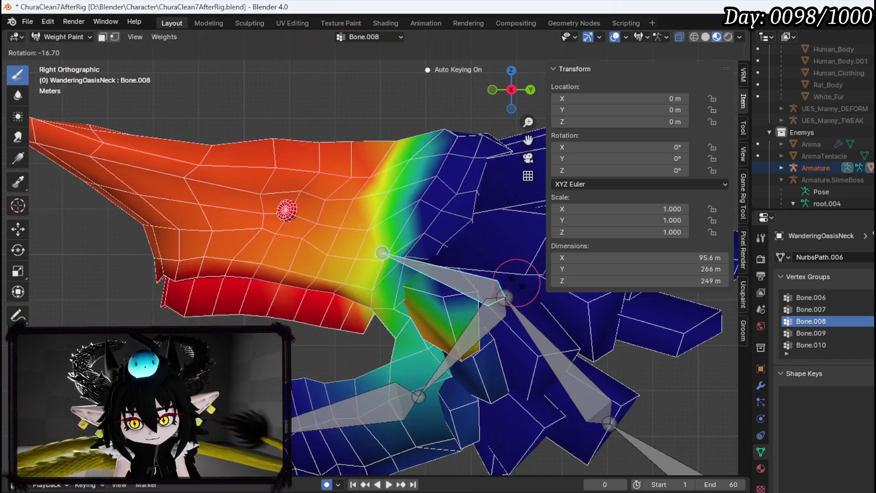
left_click(406, 172)
Step: Briefly try Smear, then Draw red Bone.008 weight toward the jaw-neck boundary, testing rotations
left_click_drag(372, 169, 318, 204)
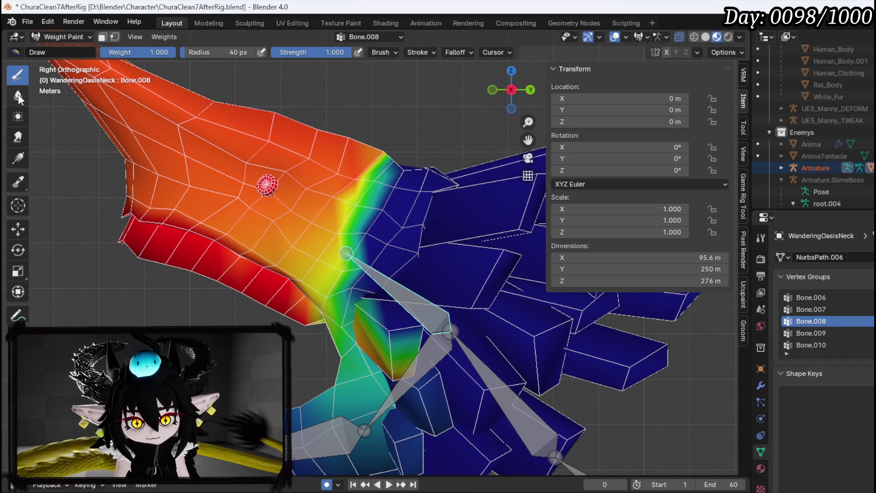
left_click(18, 136)
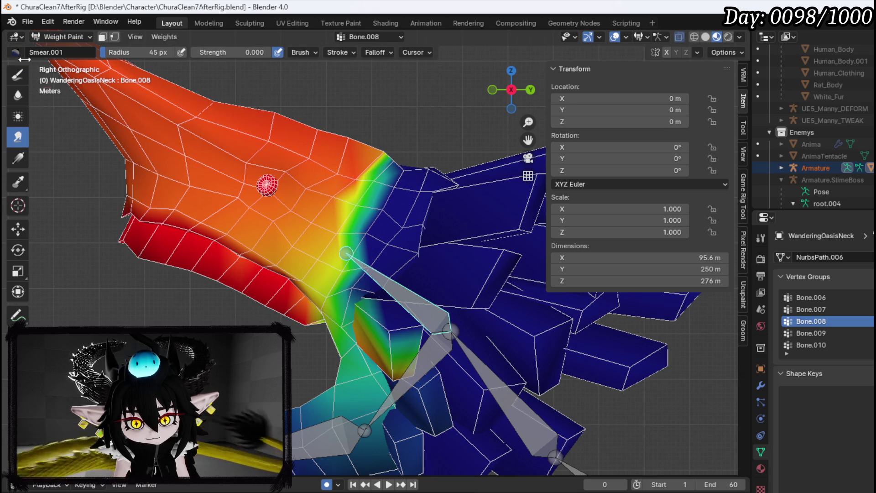
left_click(18, 74)
mouse_move(361, 164)
left_mouse_down()
mouse_move(383, 157)
mouse_move(401, 190)
mouse_move(383, 242)
mouse_move(417, 172)
left_mouse_up()
key("r")
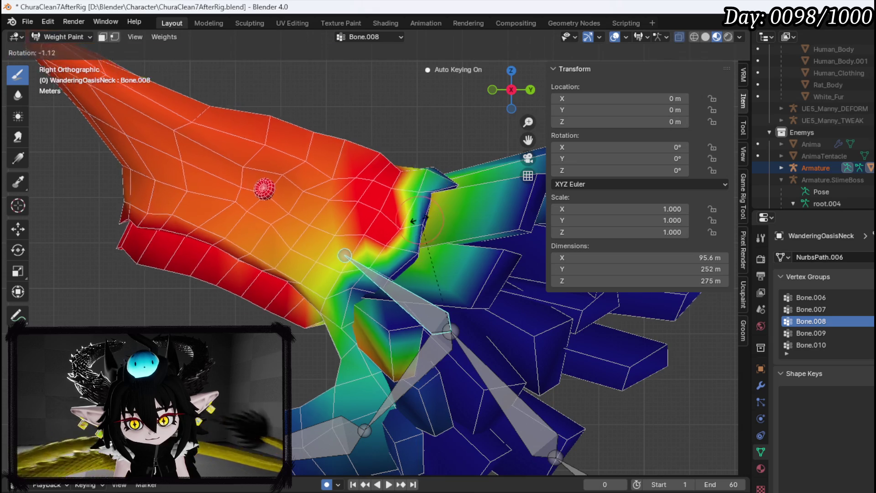
left_click(410, 190)
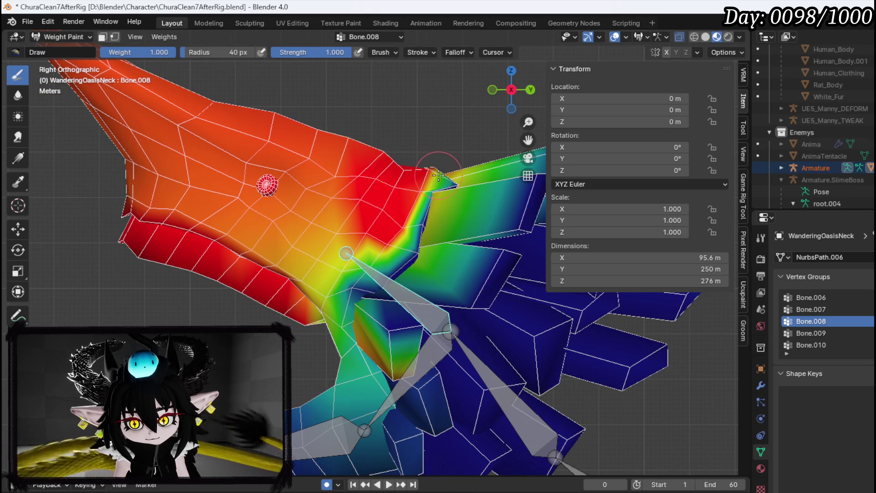
mouse_move(452, 180)
left_mouse_down()
mouse_move(384, 270)
mouse_move(338, 272)
left_mouse_up()
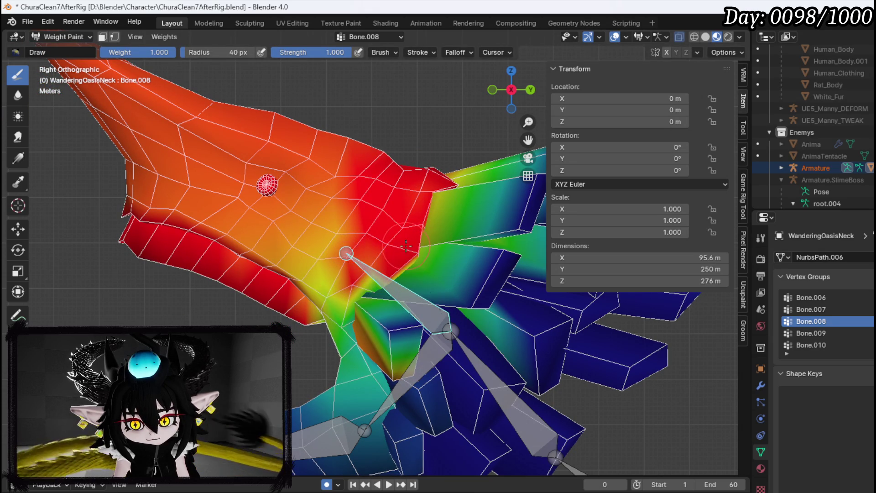
key("r")
left_click(456, 251)
scroll(476, 256, "down", 2)
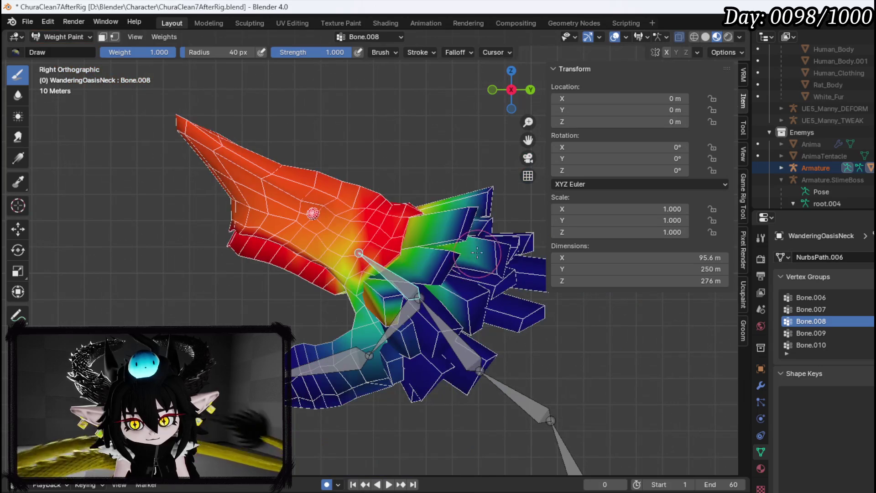
Step: Swing the bone to test the jaw, cancelling to restore the original pose
key("r")
right_click(464, 245)
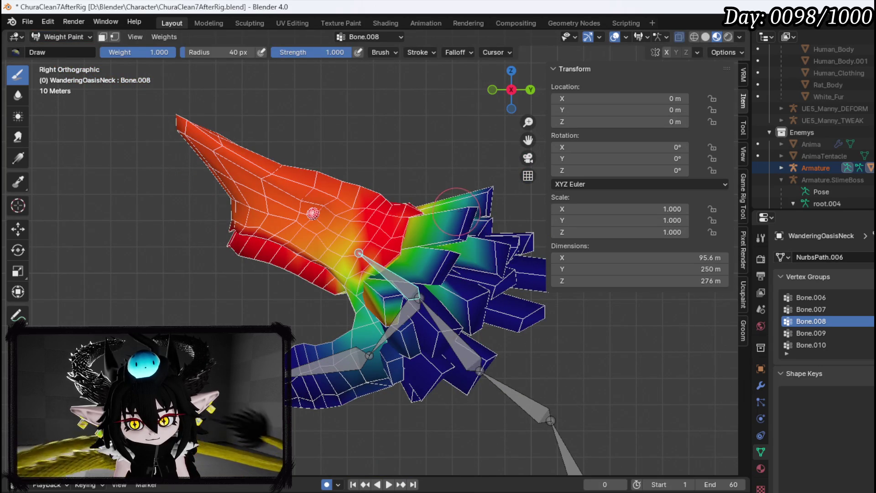
key("r")
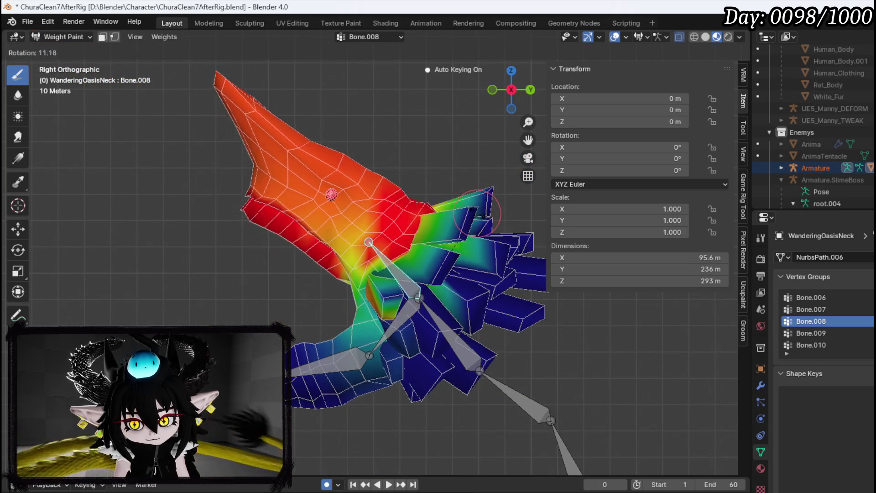
right_click(395, 212)
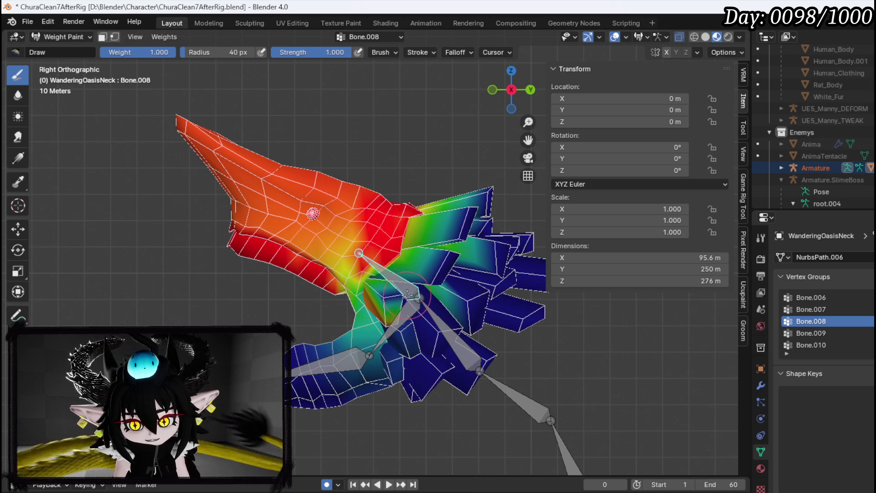
scroll(350, 250, "up", 2)
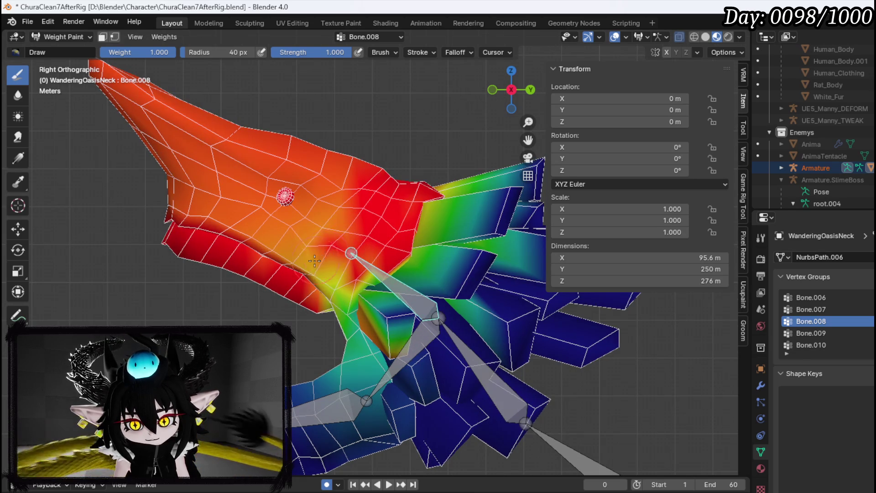
scroll(296, 223, "down", 4)
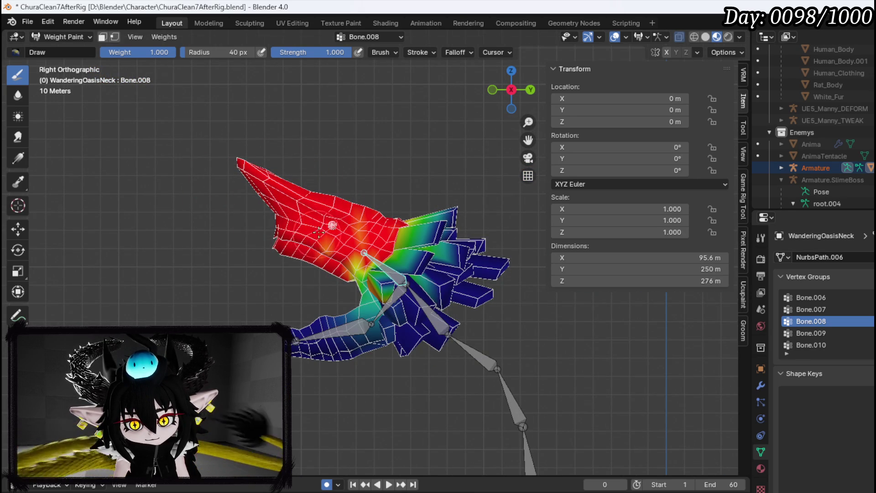
Step: Paint more Bone.008 weight left of the neck bone, test it, and return to Object Mode
left_click_drag(316, 235, 336, 237)
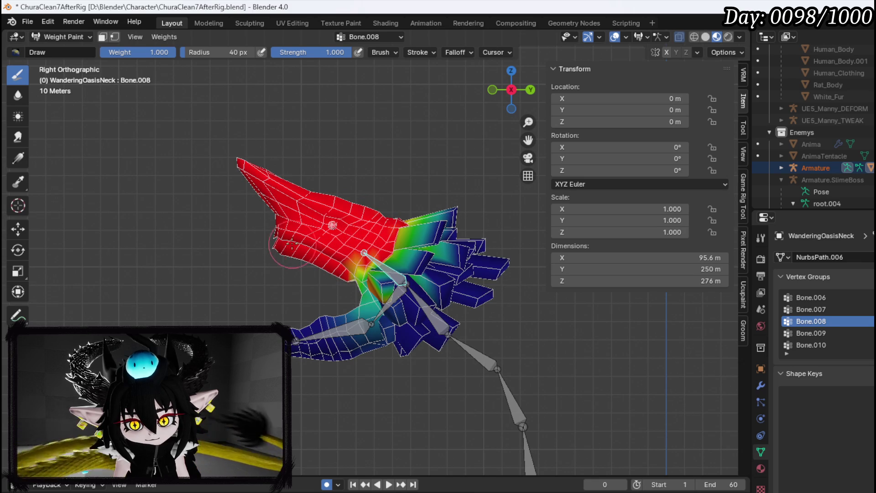
key("r")
left_click(468, 292)
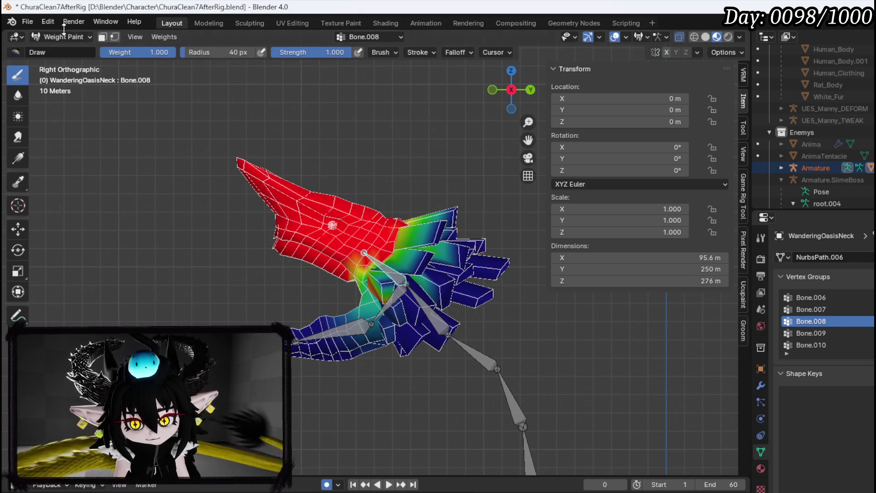
left_click(53, 37)
left_click(54, 46)
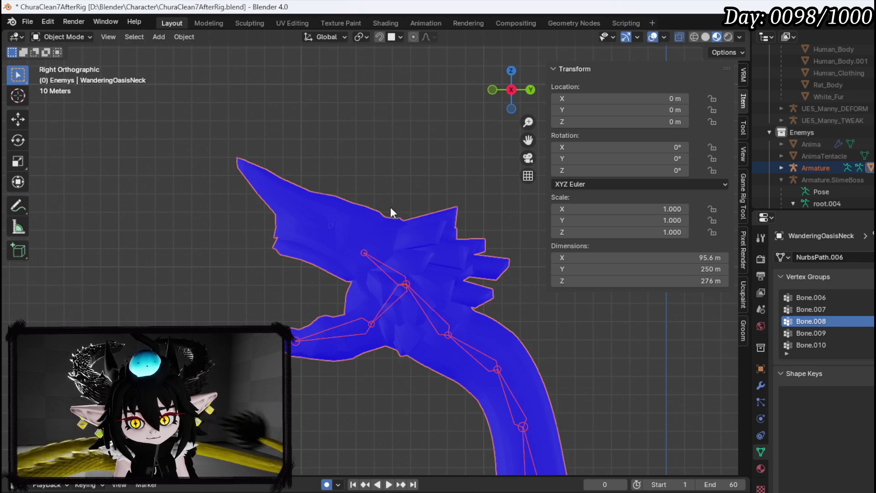
Step: In Edit Mode, select the stray box strand among the spikes with linked selection and remove it
left_click(64, 37)
left_click(59, 62)
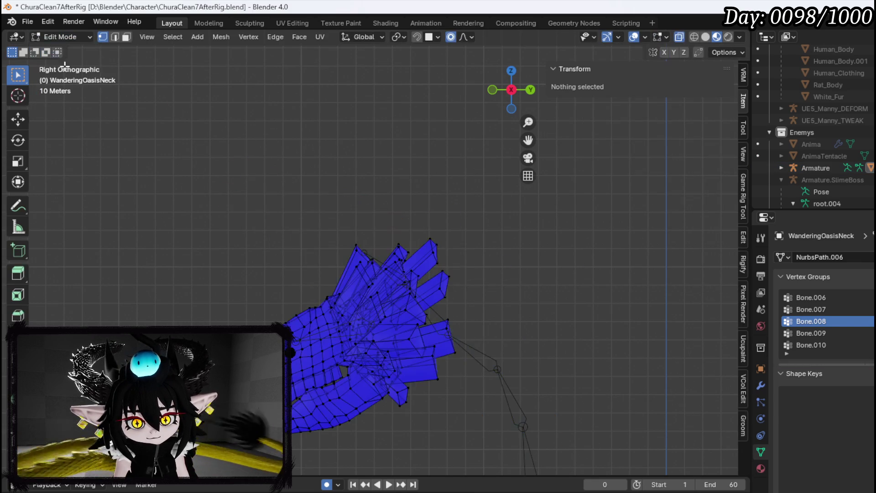
mouse_move(389, 180)
left_mouse_down()
mouse_move(387, 255)
mouse_move(366, 301)
mouse_move(393, 303)
left_mouse_up()
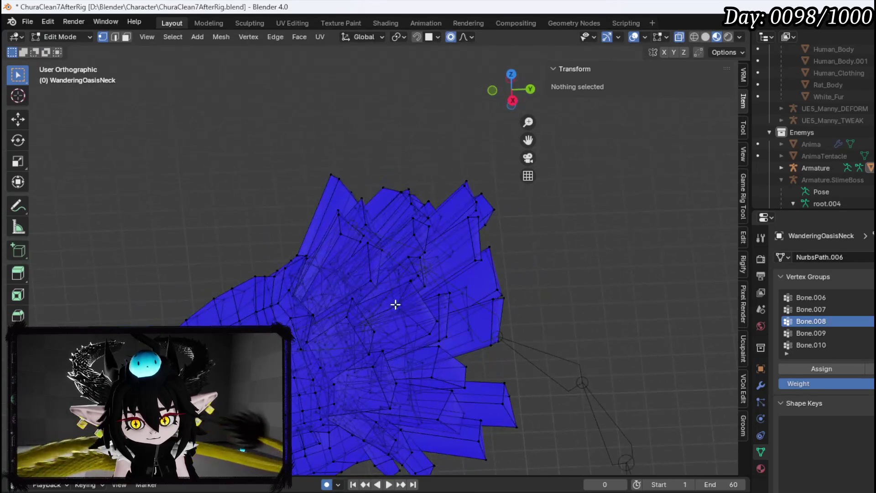
left_click(415, 293)
mouse_move(417, 274)
left_mouse_down()
mouse_move(430, 242)
mouse_move(488, 325)
mouse_move(453, 244)
mouse_move(405, 222)
mouse_move(484, 280)
left_mouse_up()
left_click(489, 323)
left_click(405, 222)
key("ctrl+l")
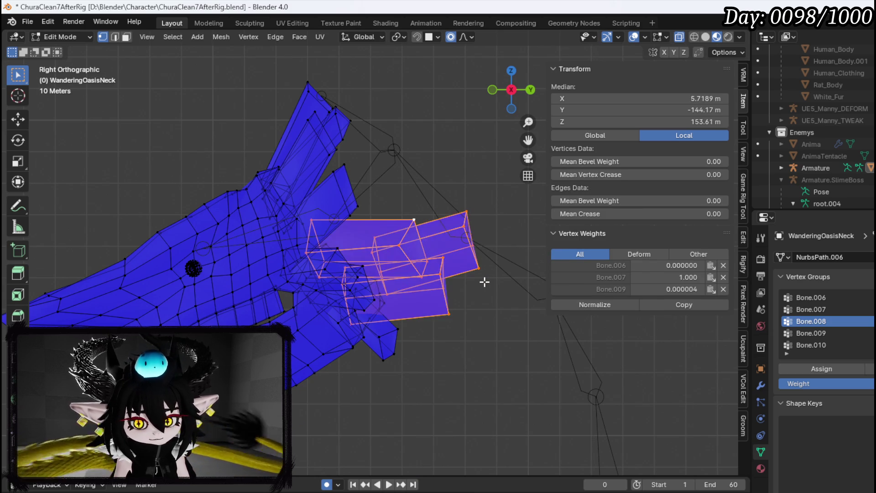
key("h")
mouse_move(380, 237)
left_mouse_down()
mouse_move(260, 260)
mouse_move(274, 276)
mouse_move(429, 245)
mouse_move(389, 226)
mouse_move(297, 115)
left_mouse_up()
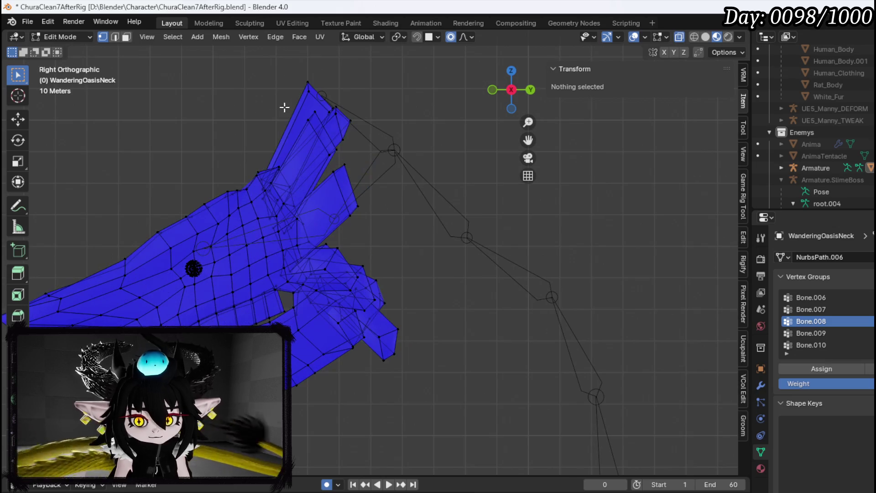
Step: Return to Object Mode and add the armature to the selection
left_click(73, 38)
left_click(63, 49)
left_click(362, 118, "shift")
left_click(351, 92, "shift")
left_click(73, 37)
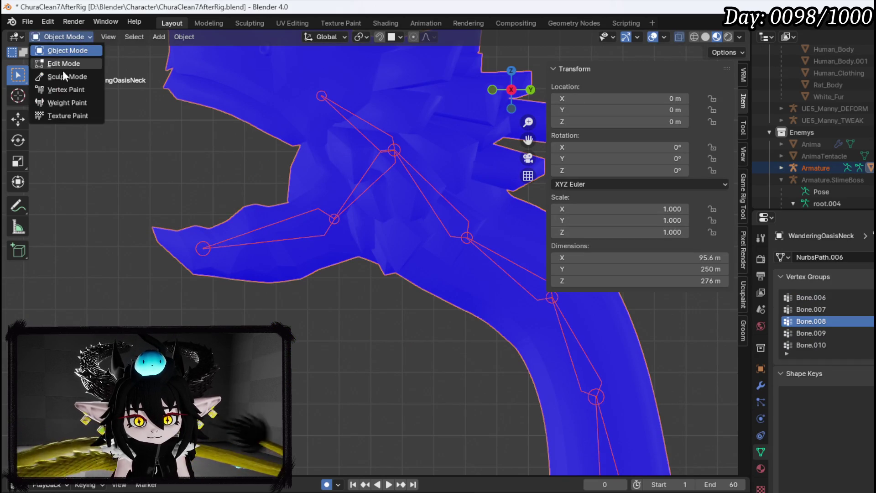
Step: In Weight Paint mode, paint full Bone.008 weight over the upper and lower fin spikes
left_click(61, 104)
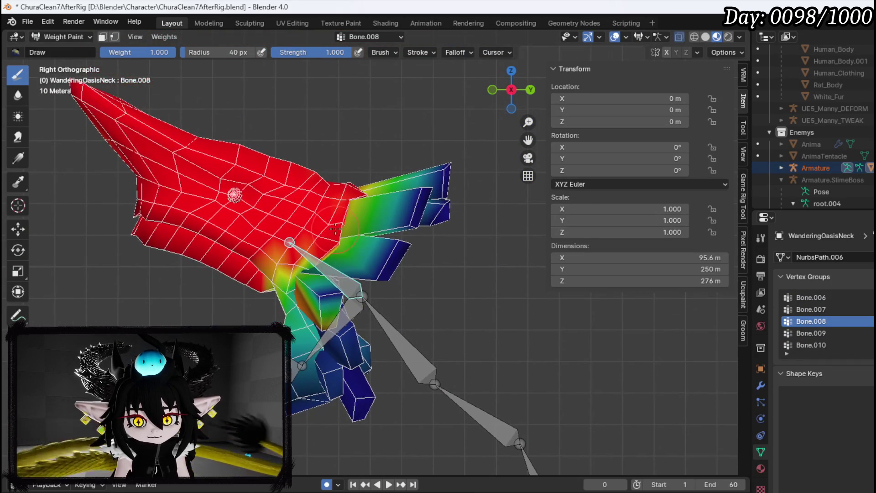
mouse_move(404, 208)
left_mouse_down()
mouse_move(411, 187)
mouse_move(433, 192)
mouse_move(461, 178)
mouse_move(420, 211)
mouse_move(421, 229)
left_mouse_up()
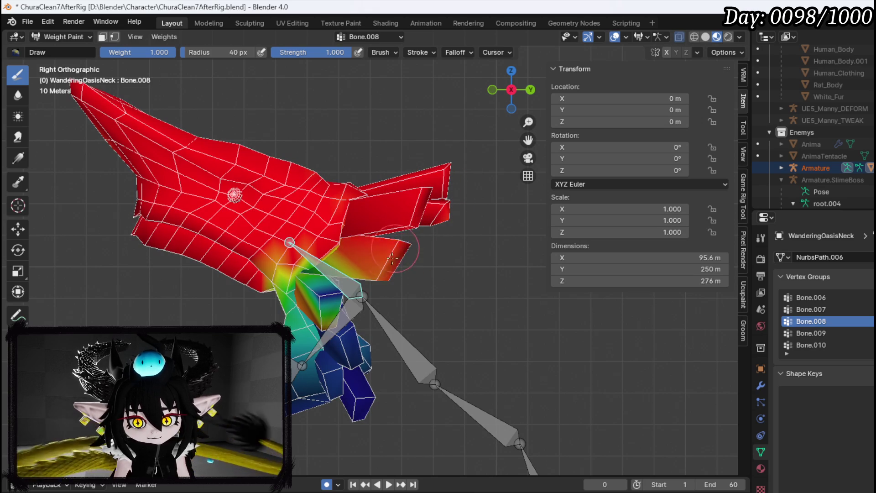
mouse_move(331, 248)
left_mouse_down()
mouse_move(297, 260)
mouse_move(417, 251)
mouse_move(434, 265)
mouse_move(348, 279)
mouse_move(438, 301)
left_mouse_up()
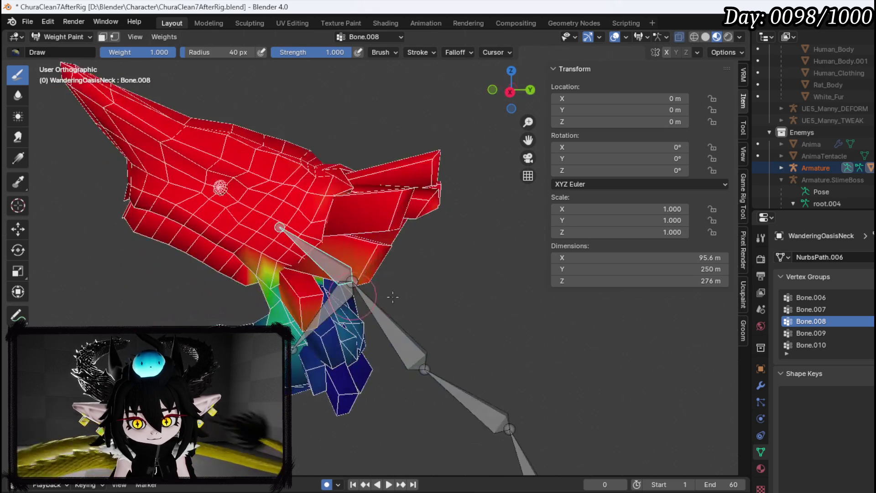
Step: Rotate Bone.008 twice to check the fins follow, then select Bone.009 in side view
key("r")
left_click(433, 258)
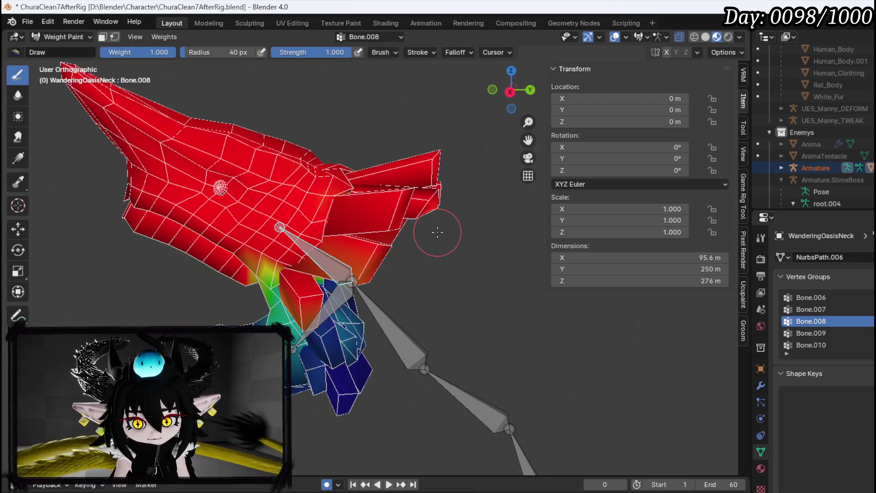
left_click_drag(383, 258, 450, 249)
key("r")
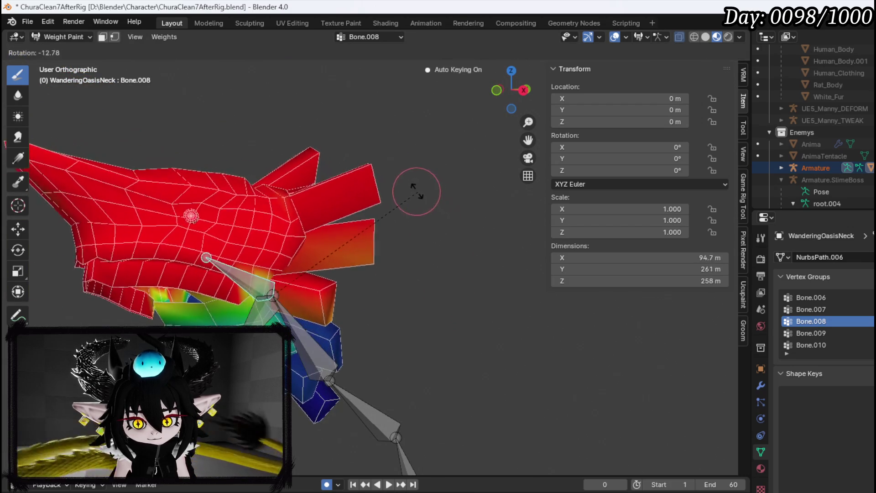
left_click(332, 244)
left_click_drag(333, 244, 269, 310)
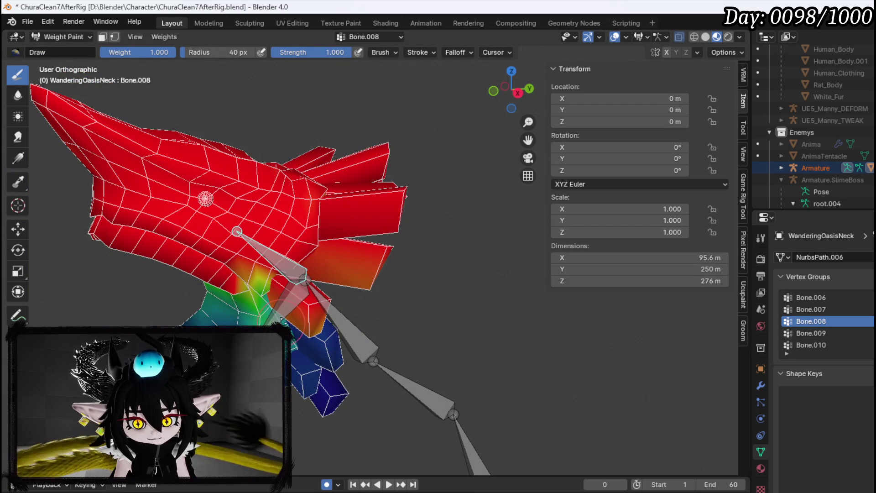
left_click(323, 316, "ctrl")
key("KP_3")
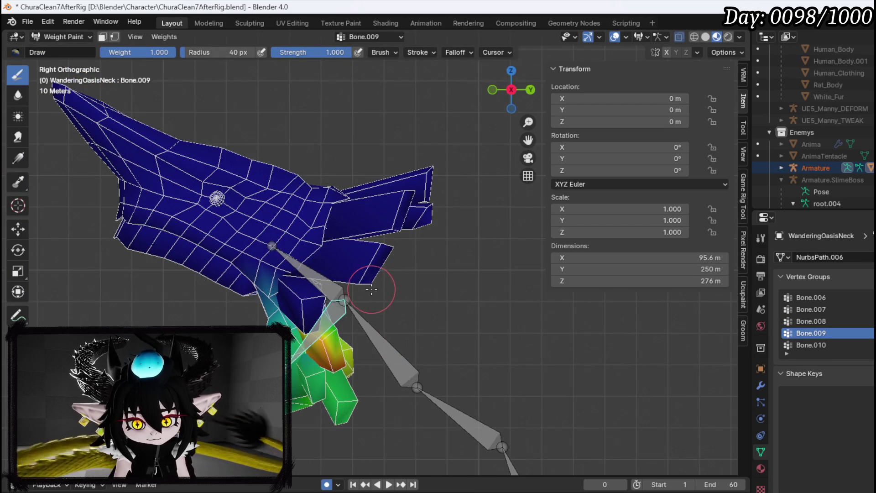
Step: Rotate Bone.010 to test its influence on the lower jaw, cancelling an accidental scale
scroll(372, 289, "down", 5)
left_click(255, 292, "ctrl")
key("r")
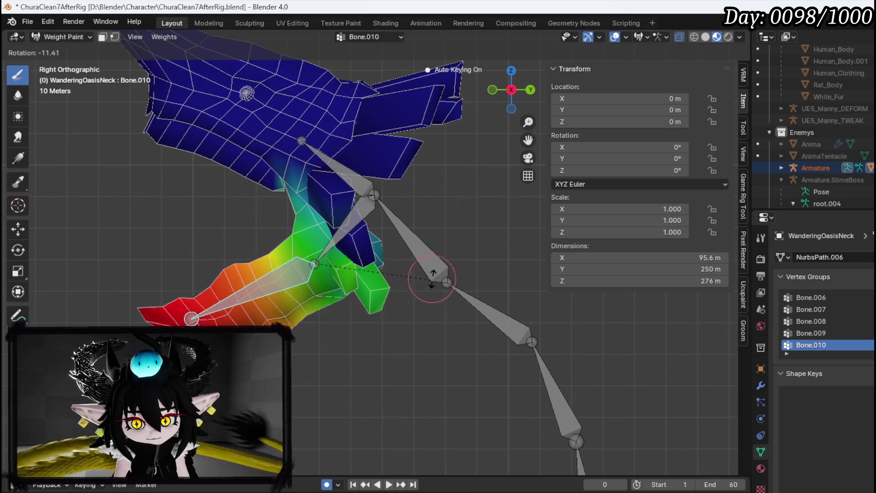
left_click(470, 214)
key("s")
key("Escape")
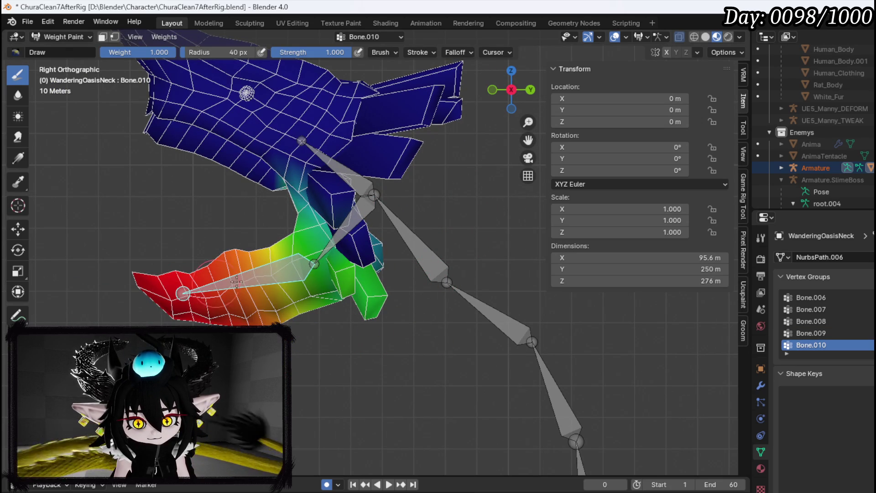
Step: Rotate Bone.009 to test its jaw weights, then return to Object Mode
left_click(331, 228, "ctrl")
key("r")
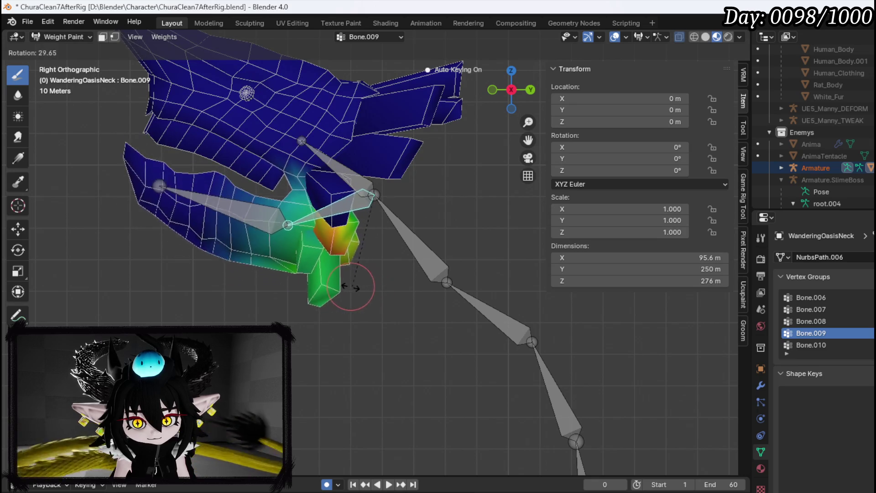
left_click(337, 282)
left_click(62, 36)
left_click(50, 45)
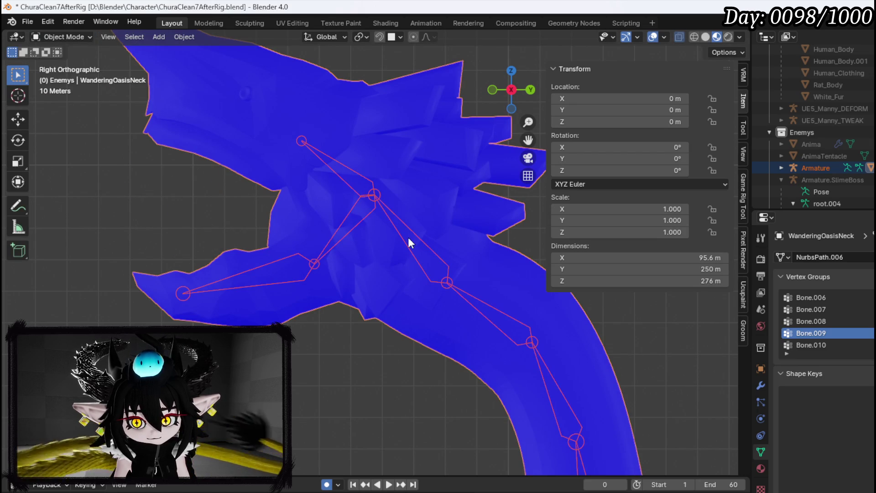
Step: Put the armature into Pose Mode and bend Bone.008 by -29.4°
left_click(388, 221)
left_click(73, 37)
left_click(53, 64)
left_click(341, 179)
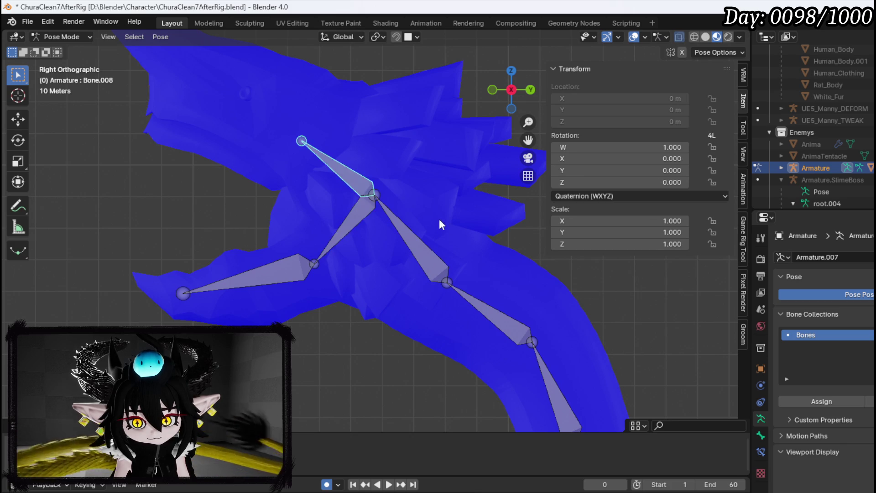
key("r")
left_click(390, 193)
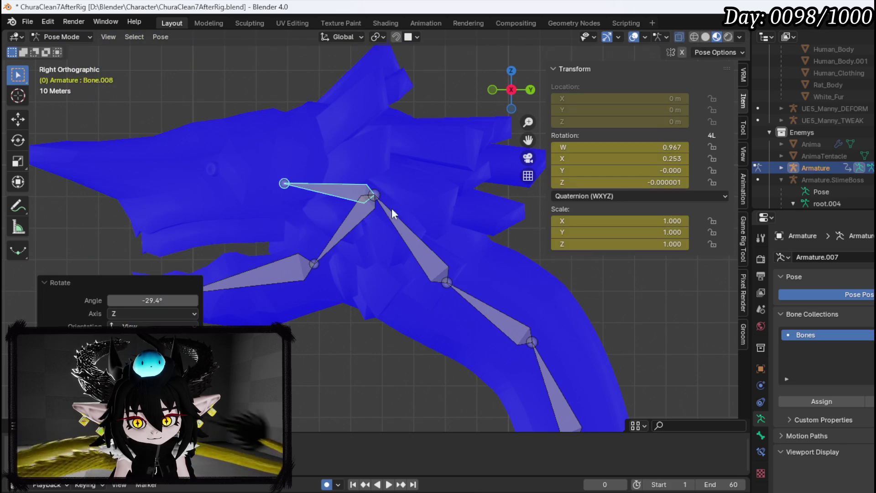
Step: Test-rotate the jaw bones, leaving Bone.009 at 2.06° and Bone.010 at -2.07°
left_click(339, 239)
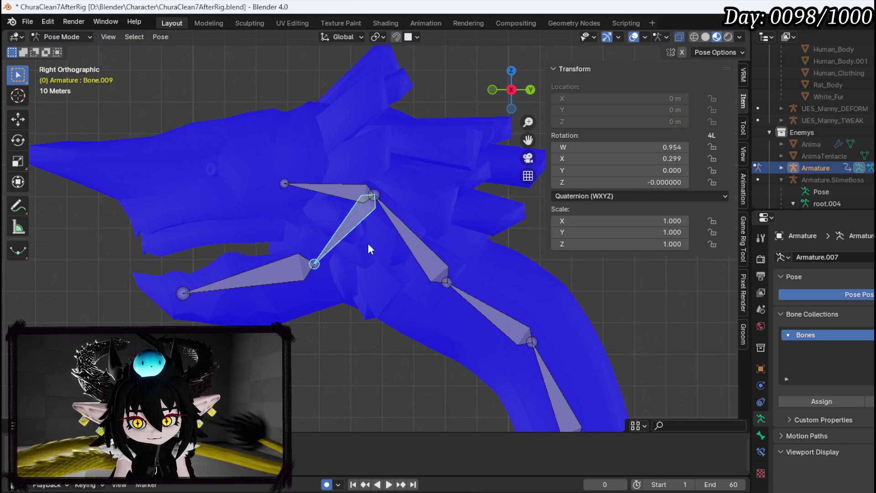
key("r")
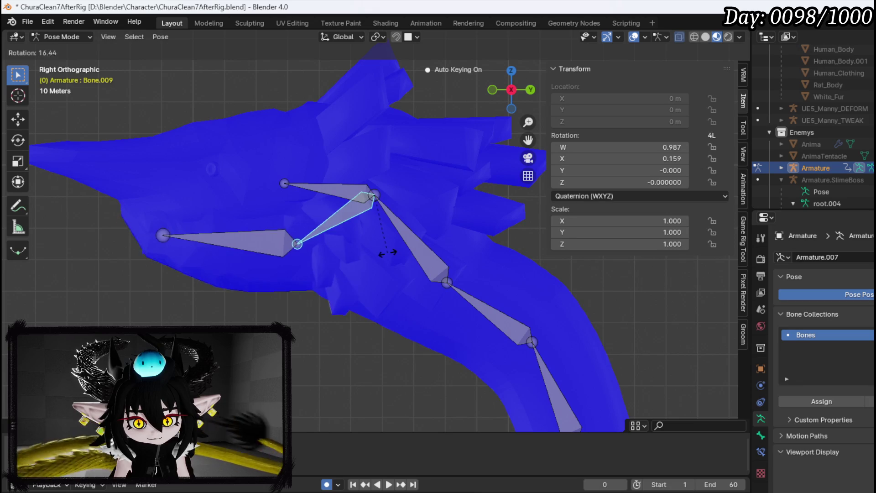
left_click(388, 252)
left_click(287, 242)
key("r")
left_click(352, 236)
left_click(348, 228)
key("r")
left_click(379, 250)
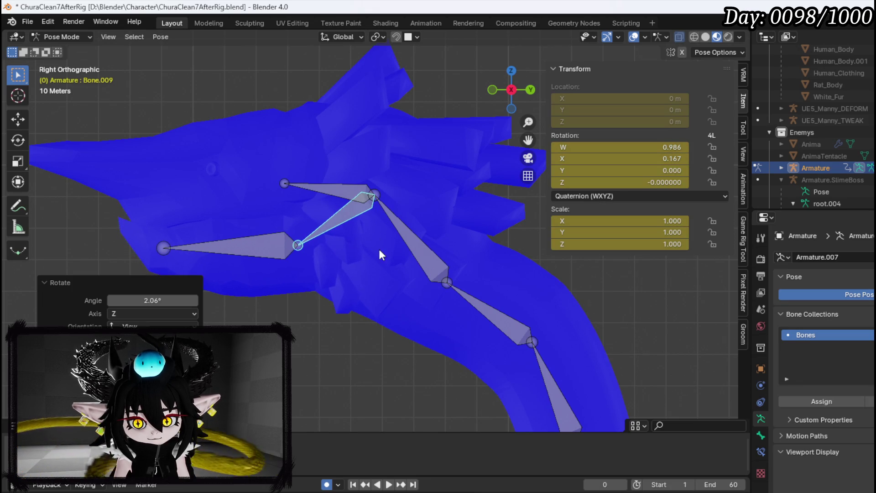
left_click(247, 245)
key("r")
left_click(286, 247)
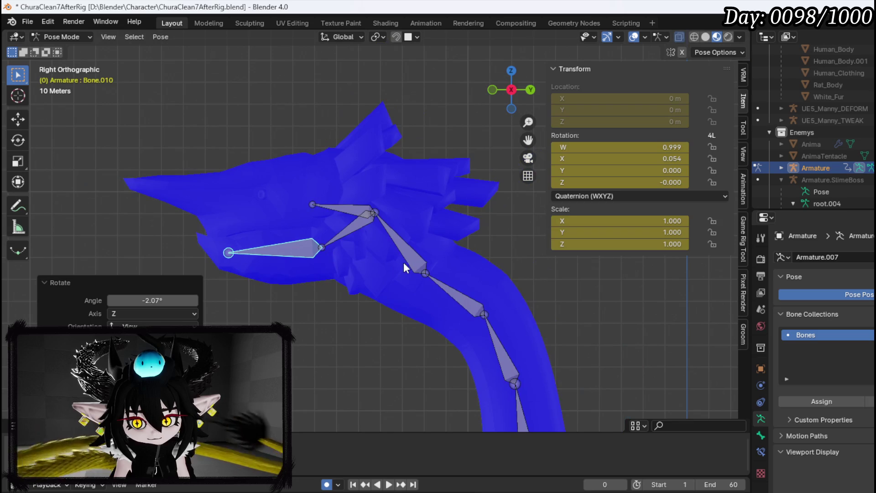
Step: Bend the neck with Bone.007 at -36.3° and Bone.005 at -3.79° then 38.4°
left_click(414, 257)
key("r")
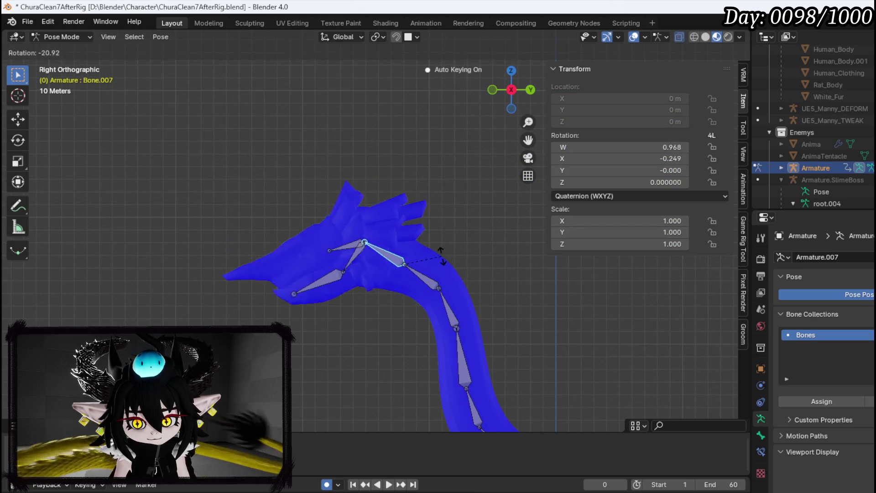
left_click(447, 264)
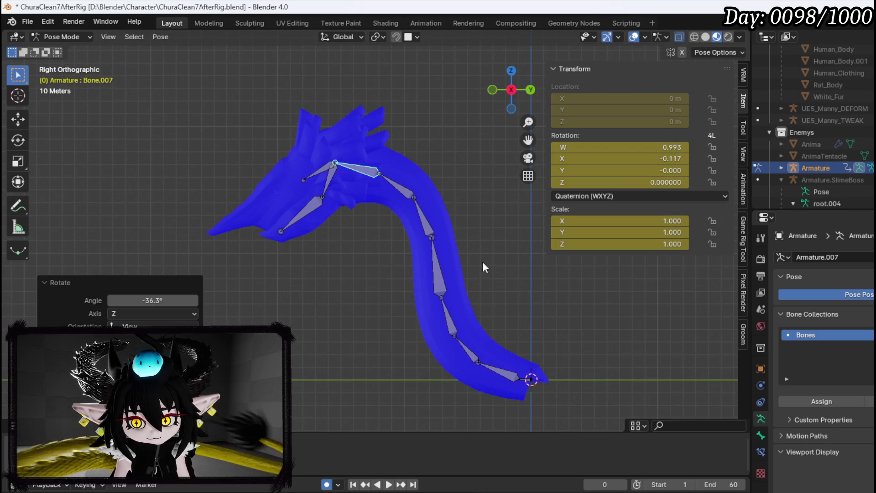
left_click(402, 187)
key("r")
left_click(431, 230)
key("r")
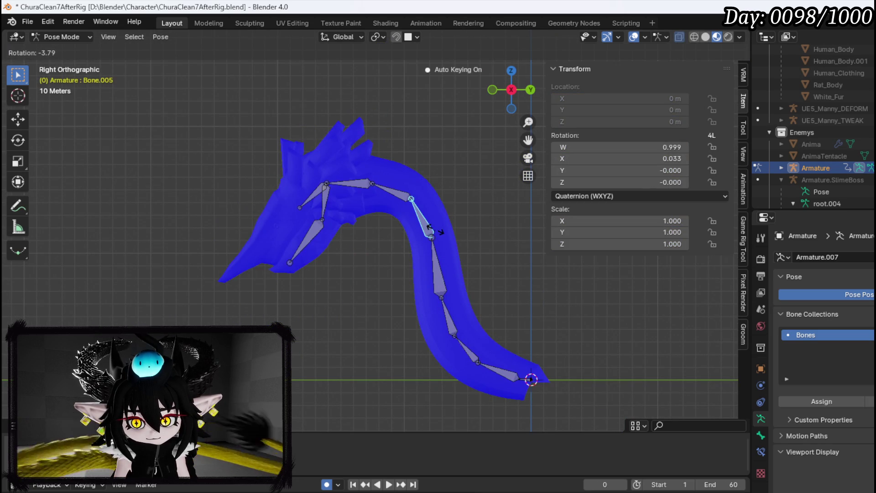
left_click(498, 240)
mouse_move(498, 241)
left_mouse_down()
mouse_move(434, 244)
mouse_move(542, 251)
mouse_move(518, 296)
left_mouse_up()
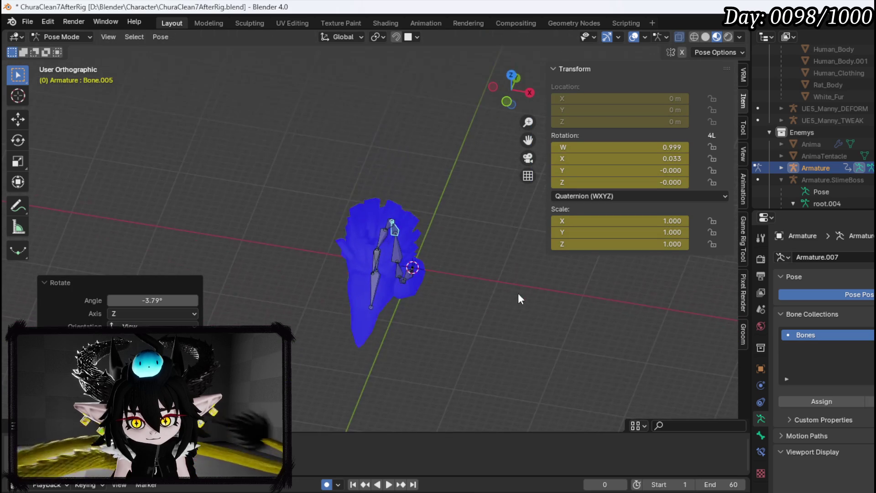
key("r")
left_click(447, 328)
mouse_move(447, 328)
left_mouse_down()
mouse_move(394, 280)
mouse_move(242, 259)
mouse_move(435, 248)
mouse_move(412, 272)
mouse_move(425, 291)
left_mouse_up()
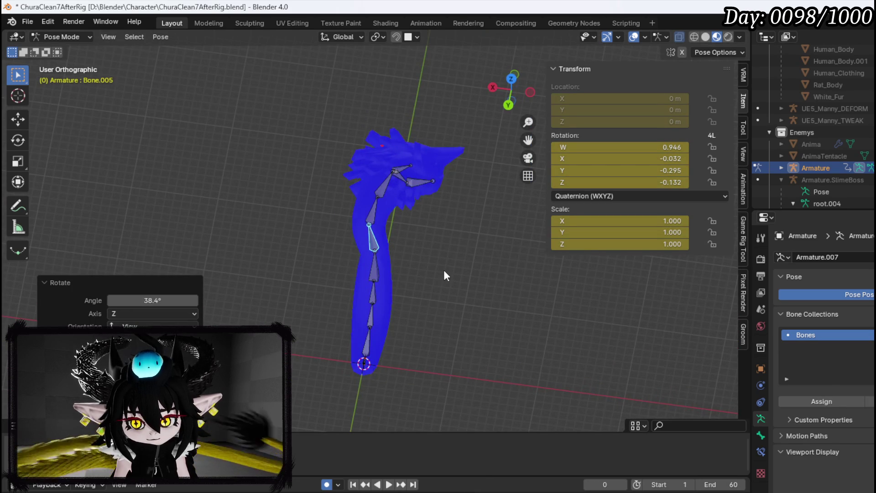
Step: From top view, undo a tail turn, then rotate Bone.005, Bone.006 -13.3° and Bone.007 -11.6°
key("KP_7")
key("r")
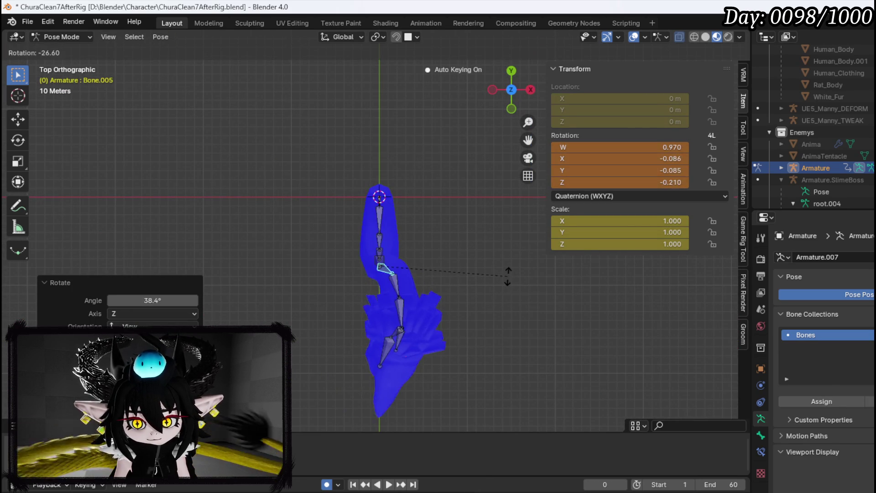
right_click(507, 275)
key("ctrl+z")
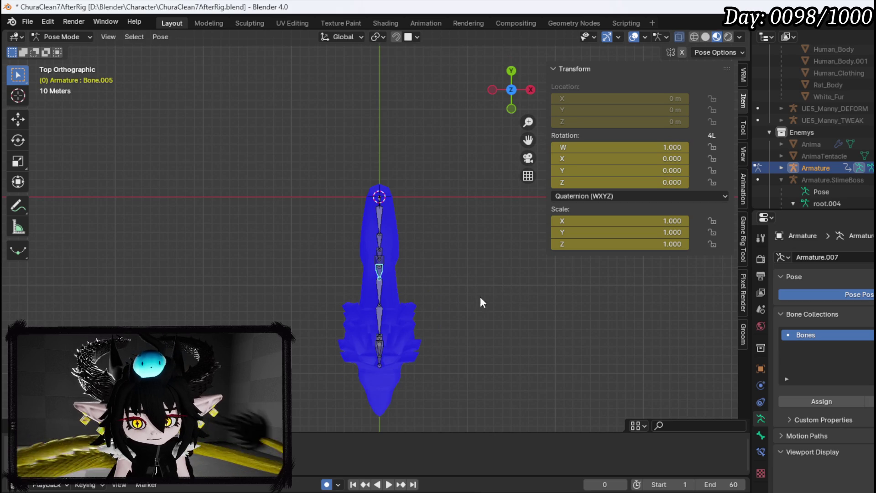
key("r")
left_click(486, 266)
left_click(387, 290)
key("r")
left_click(404, 305)
left_click(413, 320)
key("r")
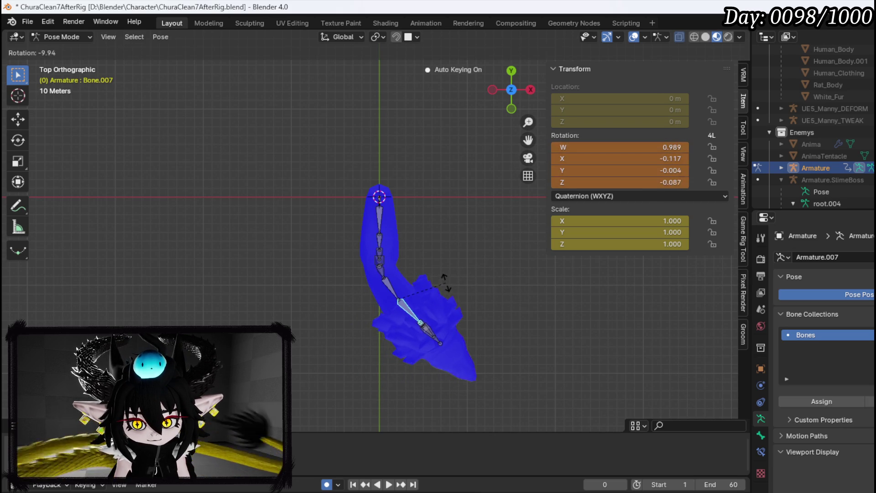
left_click(423, 296)
scroll(392, 175, "up", 5)
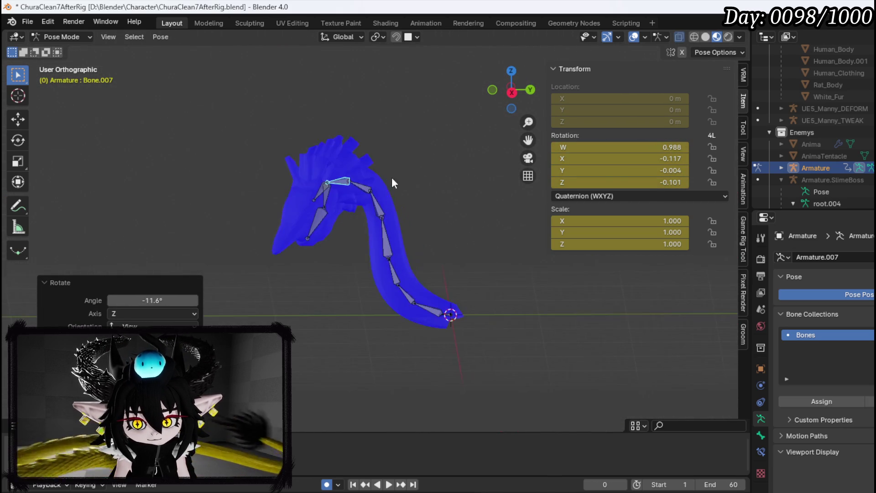
mouse_move(388, 217)
left_mouse_down()
mouse_move(549, 207)
mouse_move(486, 218)
mouse_move(276, 216)
mouse_move(346, 223)
mouse_move(232, 236)
mouse_move(579, 231)
mouse_move(447, 226)
left_mouse_up()
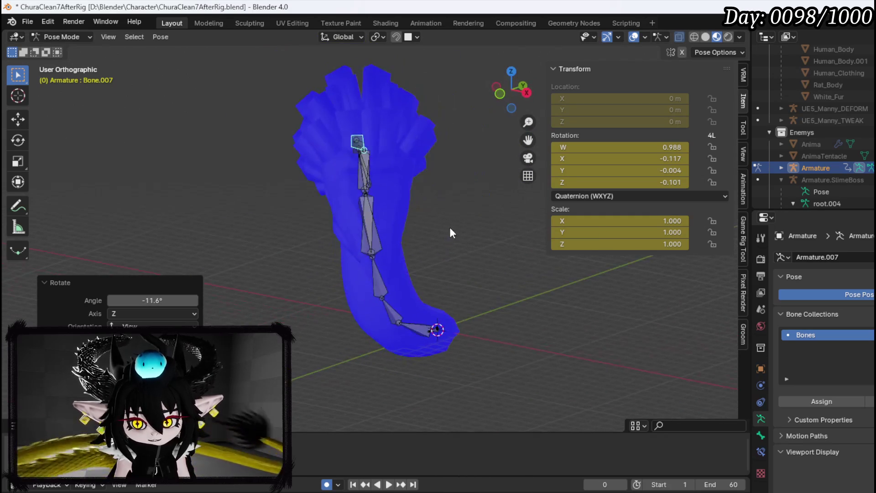
Step: Select all bones, clear their rotation, and frame the rig in Right view
key("a")
key("alt+r")
key("KP_3")
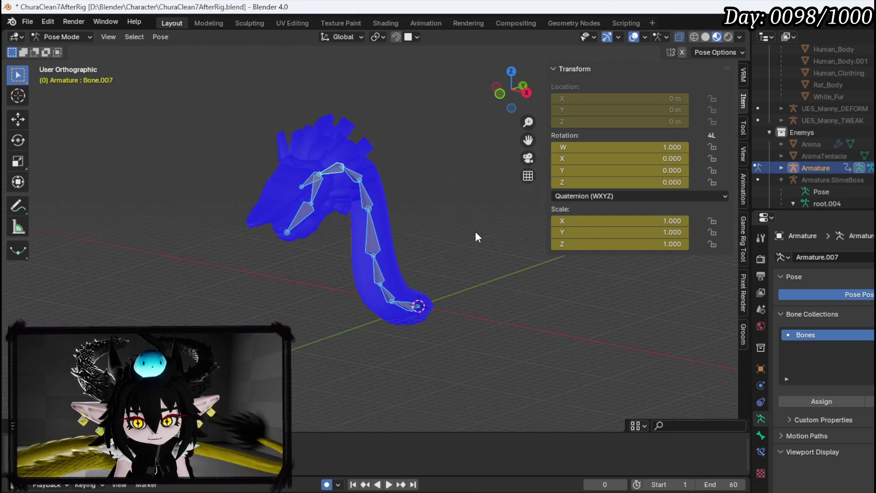
key("KP_Decimal")
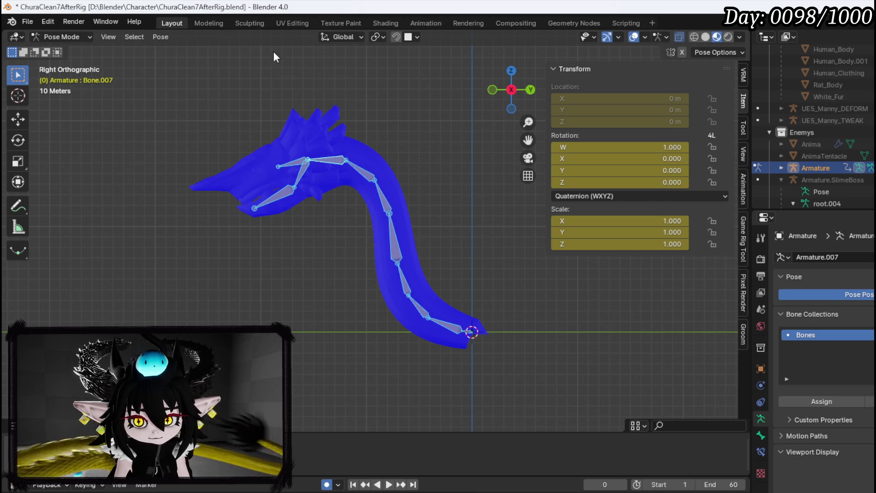
Step: Return to Object Mode and select the WanderingOasisNeck mesh
left_click(64, 37)
left_click(62, 47)
left_click(347, 138)
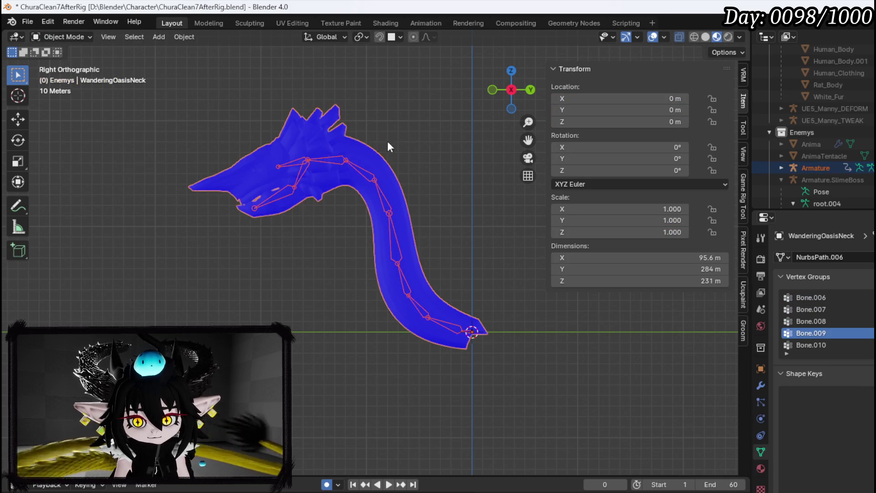
Step: Export the mesh via File > Export > FBX (.fbx) and save the blend file
left_click(27, 21)
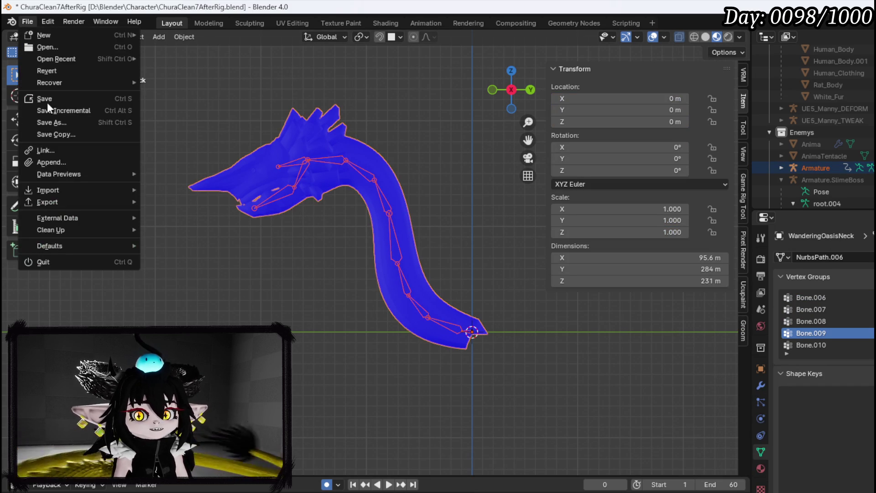
mouse_move(61, 199)
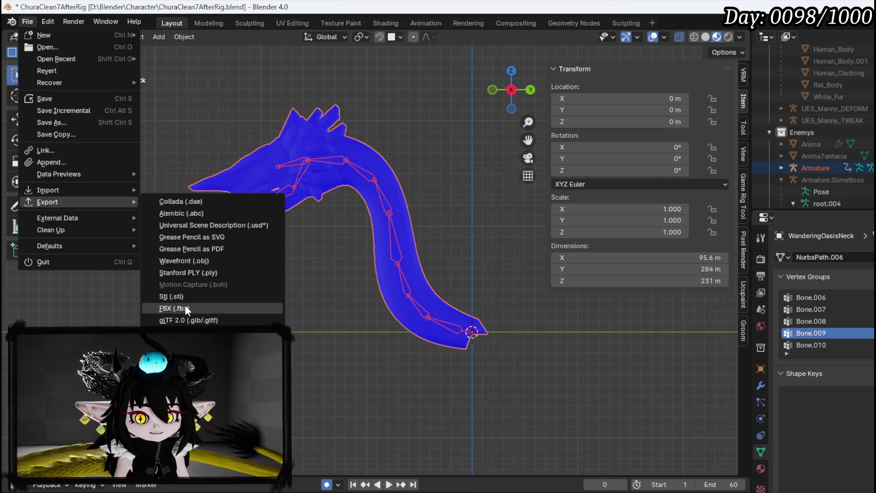
left_click(185, 308)
key("Return")
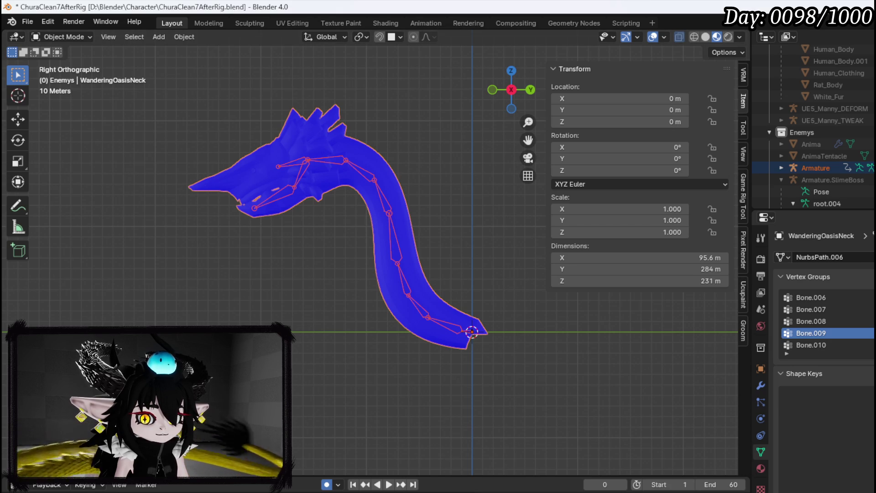
left_click(28, 22)
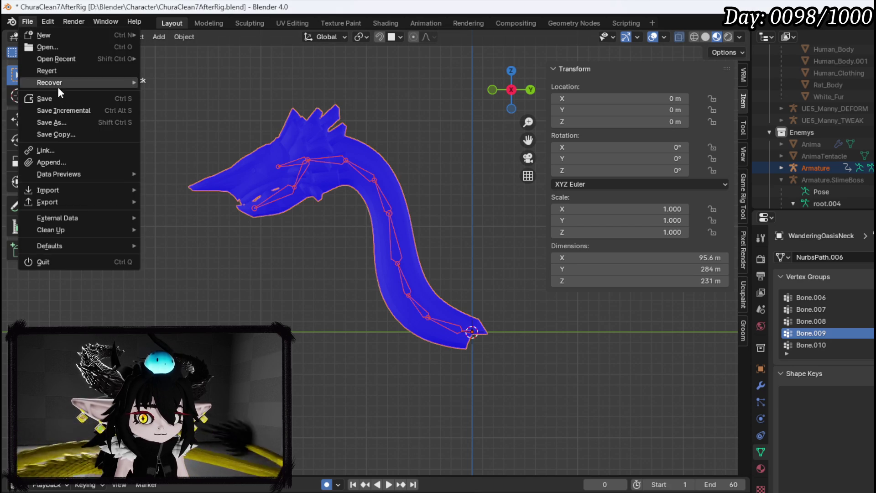
left_click(63, 100)
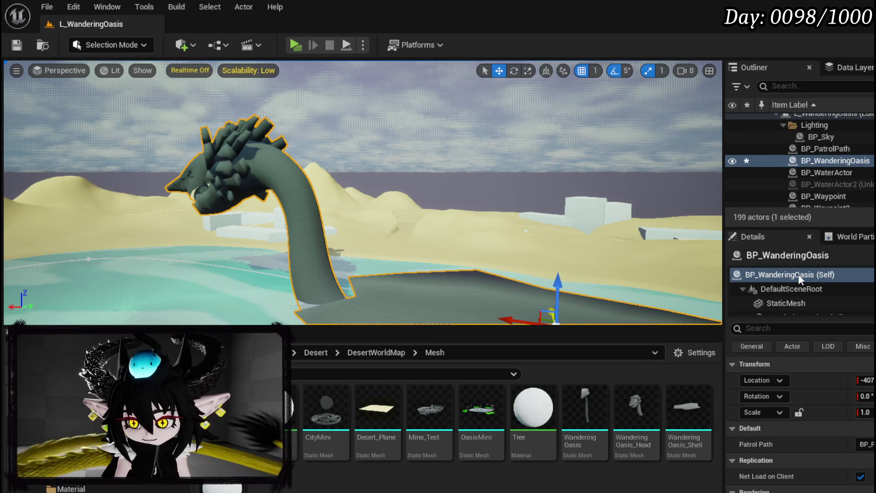
Step: Set BP_WanderingOasis's mesh to WanderingOasis, then compile and save the blueprint
double_click(786, 303)
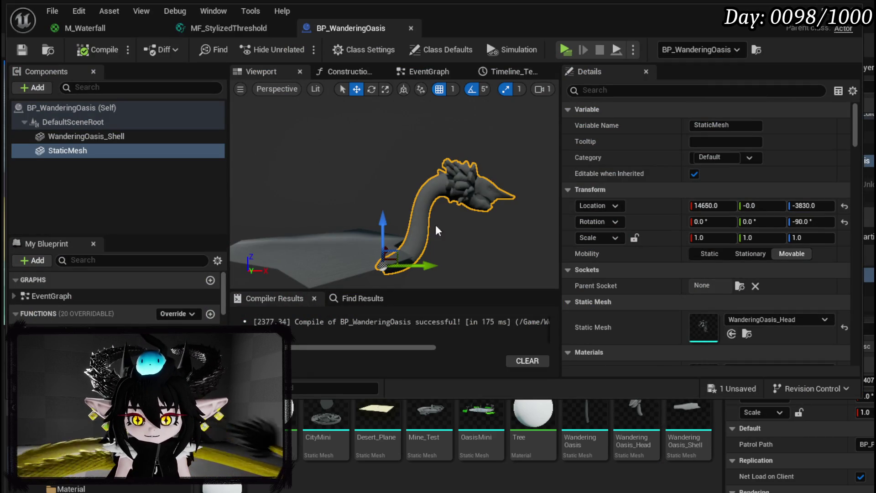
mouse_move(585, 413)
left_mouse_down()
mouse_move(720, 434)
mouse_move(712, 326)
left_mouse_up()
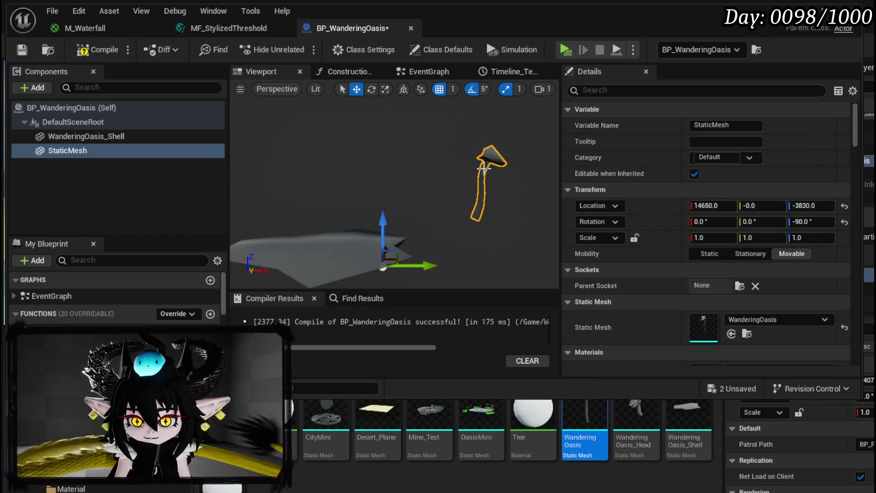
left_click(634, 417)
key("Delete")
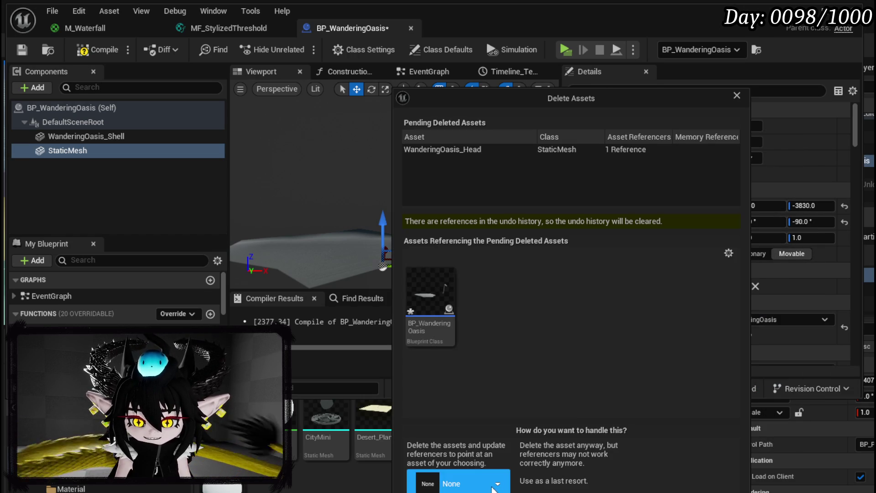
key("Escape")
left_click(91, 50)
left_click(22, 50)
Step: Delete the WanderingOasis_Head asset from the Content Browser
left_click(651, 450)
key("Delete")
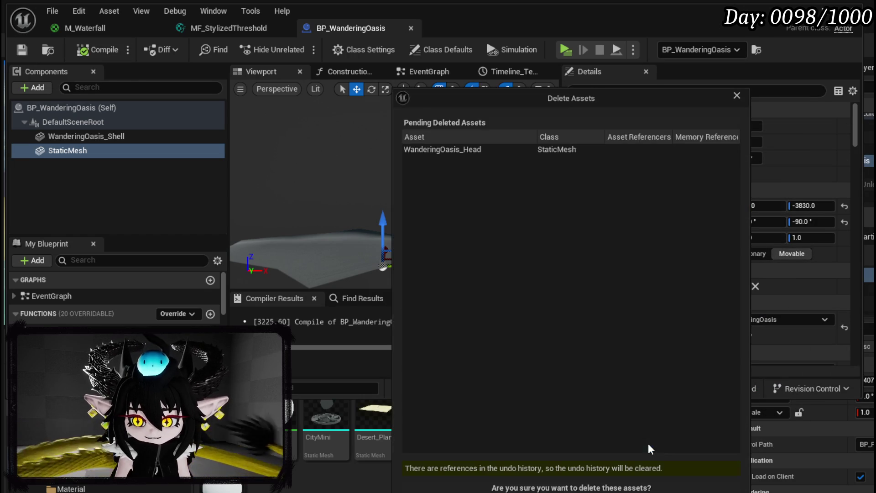
left_click(552, 486)
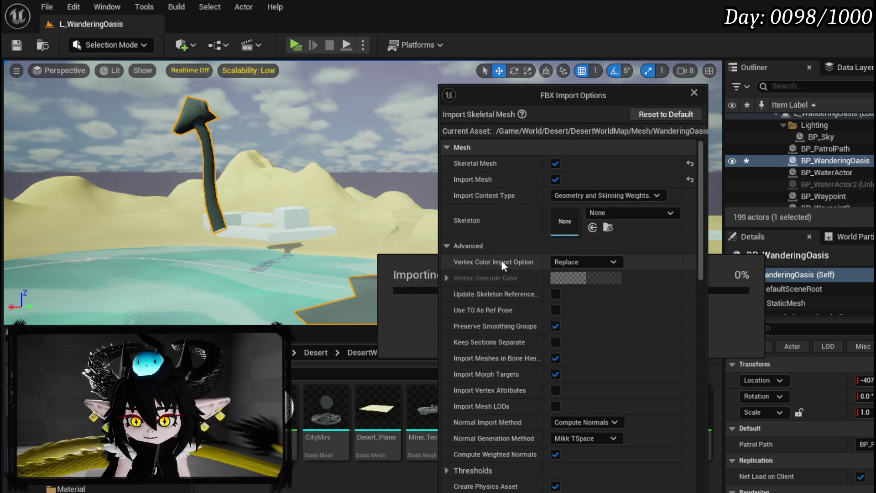
Step: Review the FBX Import Options and import WanderingOasis_Head as a skeletal mesh
scroll(522, 267, "down", 5)
scroll(635, 312, "down", 20)
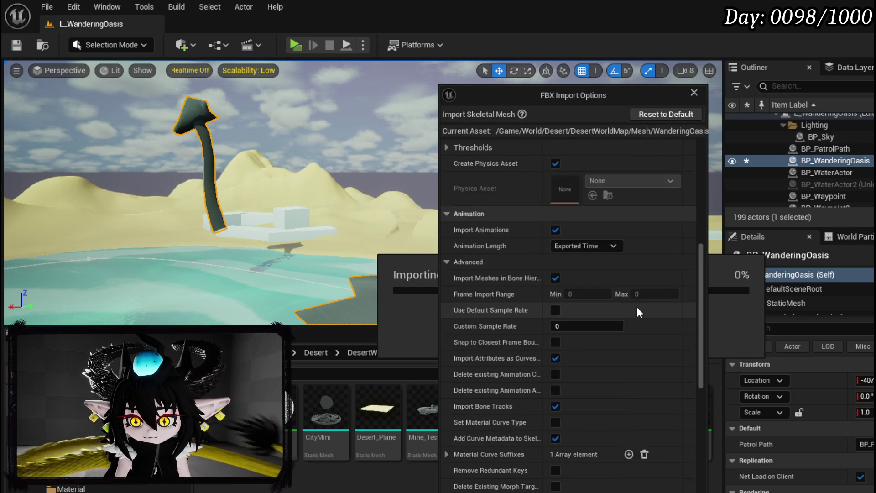
scroll(637, 303, "down", 1)
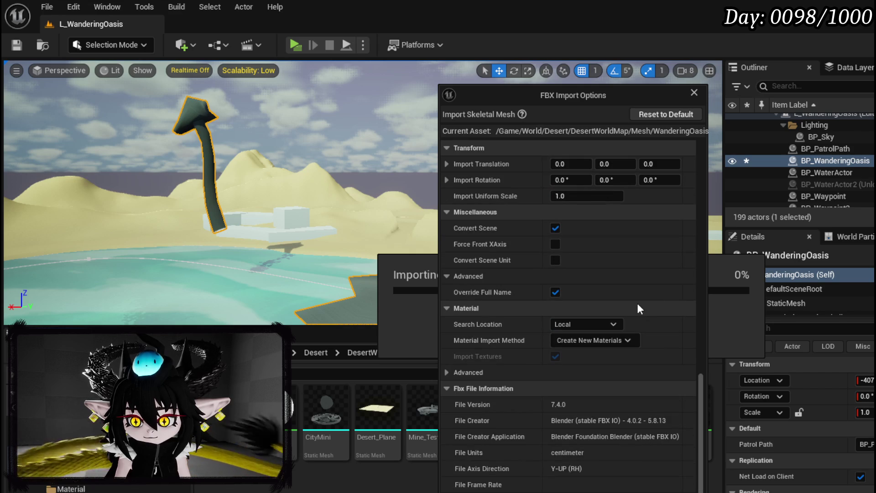
key("Return")
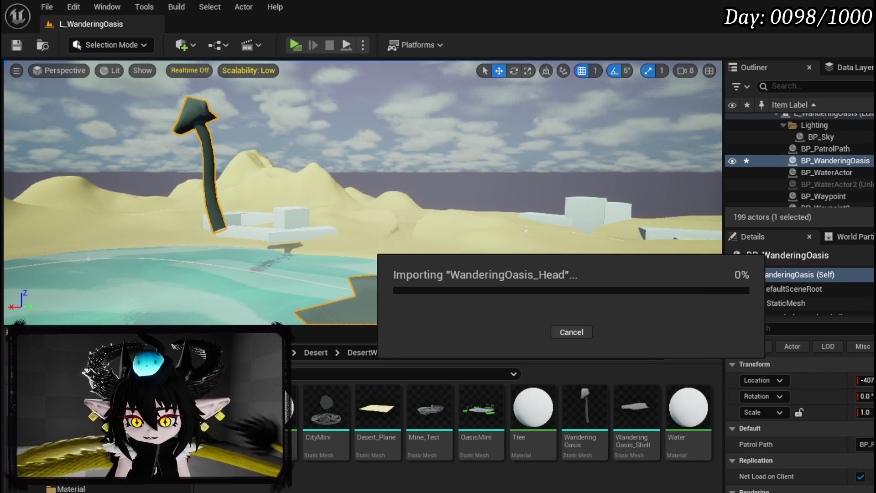
Step: Save all modified content and reopen the BP_WanderingOasis blueprint
key("ctrl+shift+s")
left_click(672, 445)
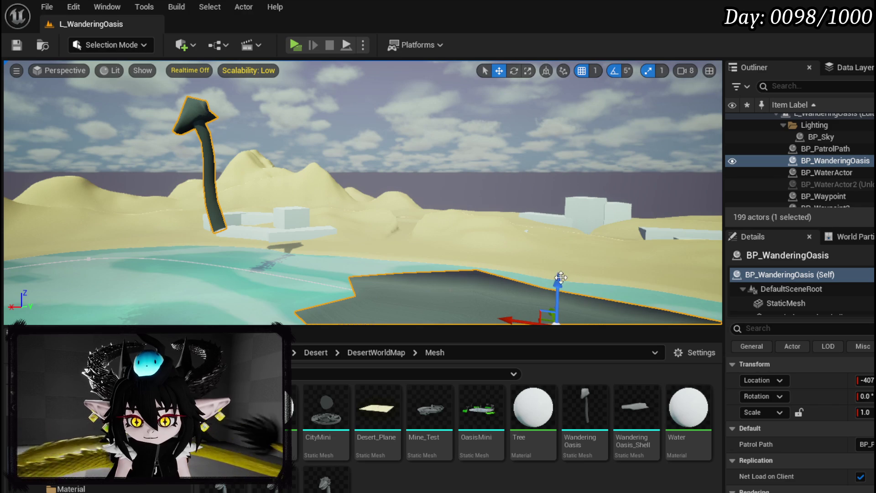
double_click(771, 303)
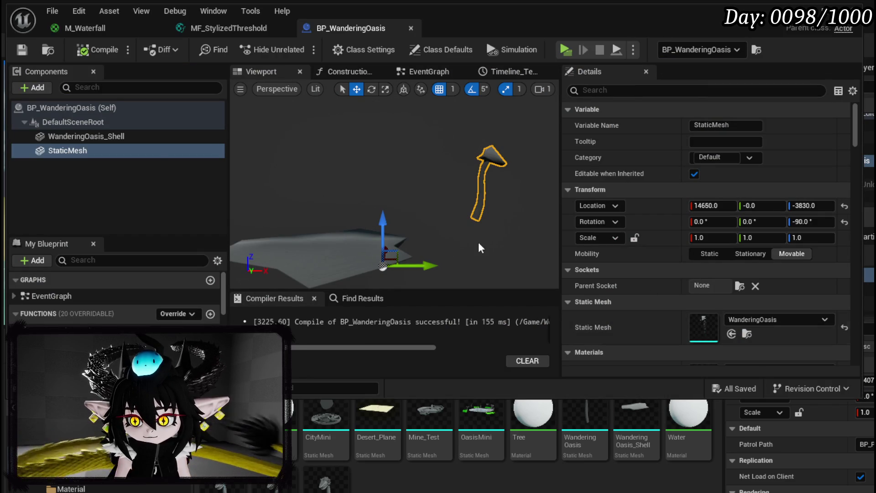
Step: Replace the StaticMesh component with a Skeletal Mesh component using WanderingOasis_Head
left_click(137, 185)
key("Delete")
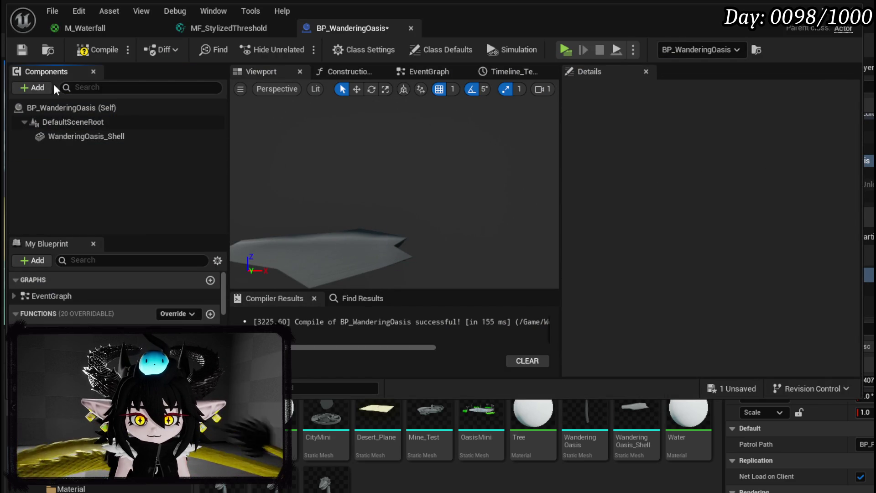
left_click(35, 86)
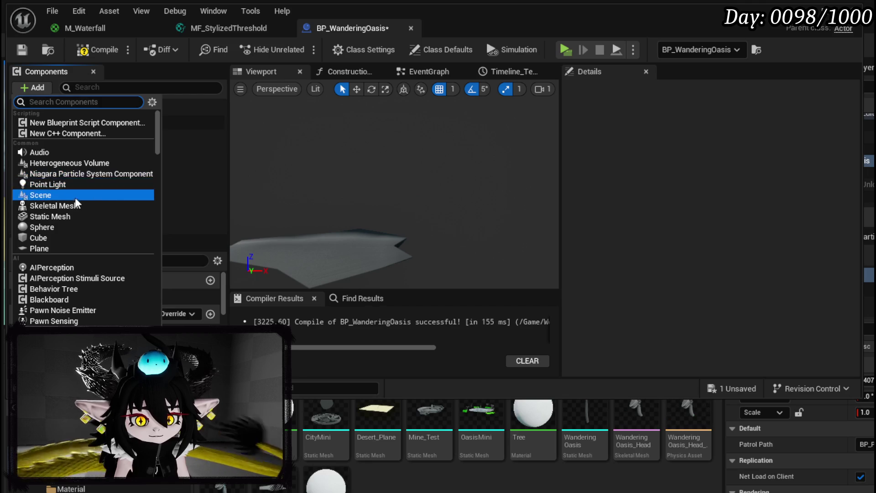
left_click(54, 206)
mouse_move(631, 418)
left_mouse_down()
mouse_move(132, 180)
mouse_move(753, 283)
mouse_move(701, 151)
mouse_move(763, 288)
mouse_move(735, 294)
left_mouse_up()
Step: Rotate the skeletal mesh -90° on Z and move it to 15962, 0, -3793
scroll(753, 260, "down", 5)
left_click_drag(284, 236, 347, 219)
scroll(726, 195, "up", 5)
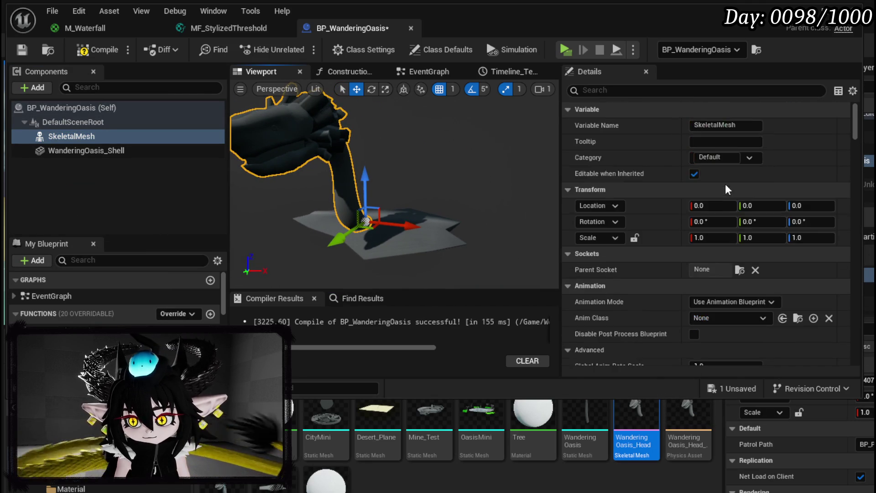
left_click(826, 222)
type("-90")
key("Return")
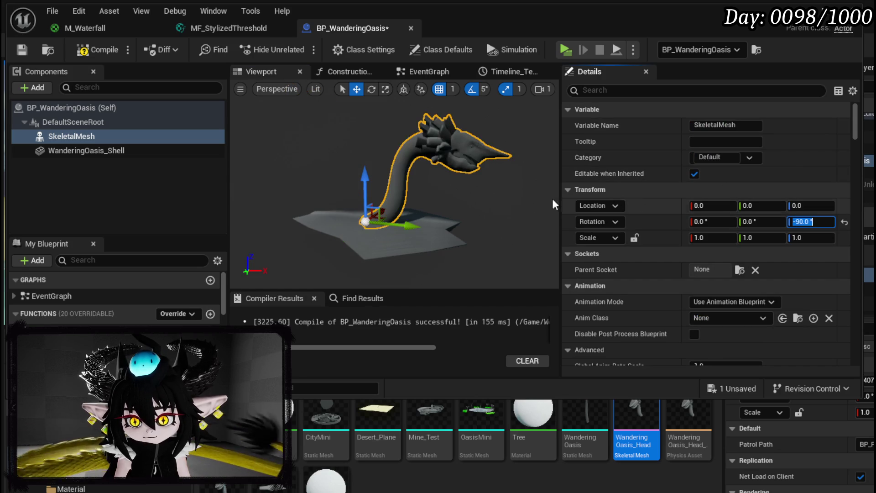
left_click_drag(413, 228, 525, 248)
left_click_drag(458, 189, 452, 222)
left_click_drag(503, 255, 505, 251)
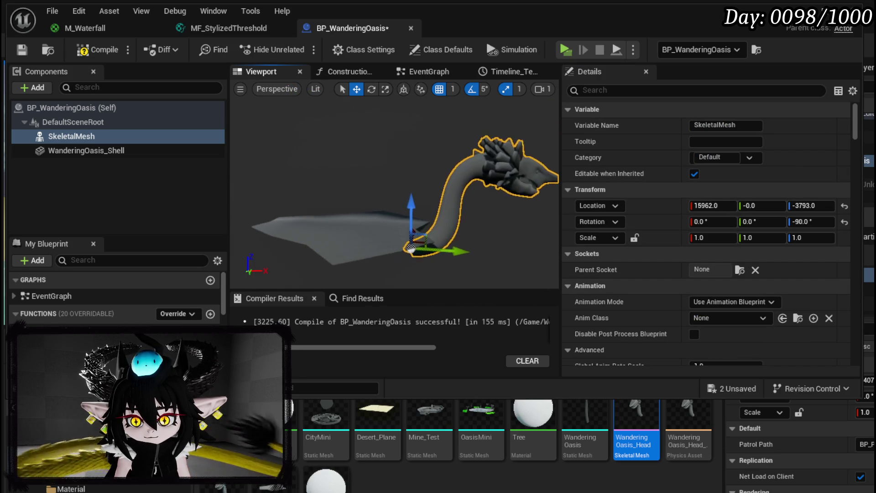
Step: Compile, save and close the blueprint, then focus the level view on the serpent
left_click(97, 50)
left_click(21, 49)
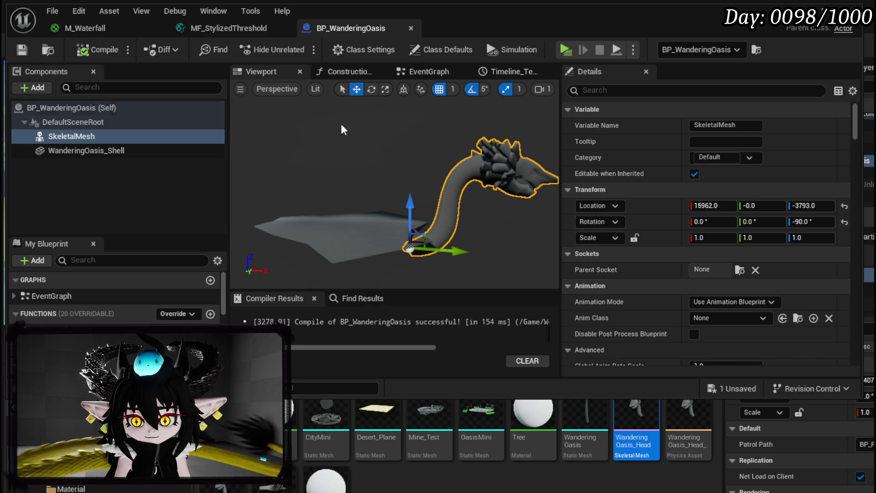
scroll(418, 152, "down", 2)
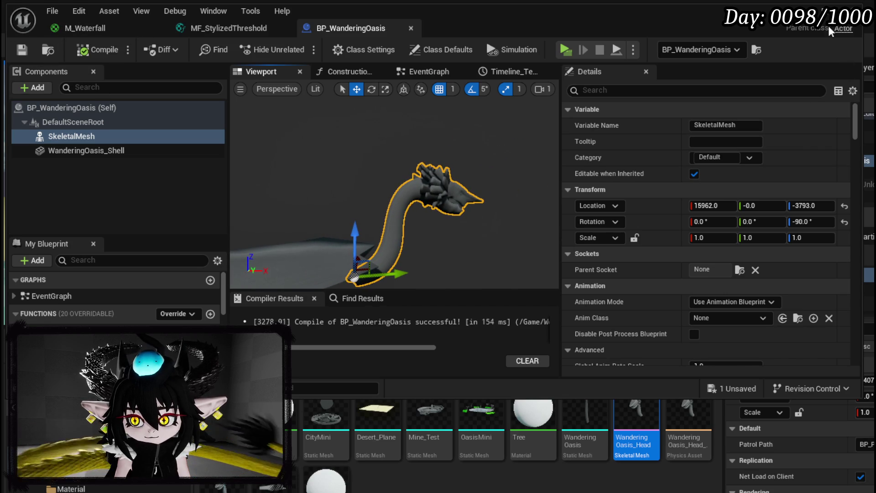
left_click(800, 7)
scroll(365, 199, "up", 5)
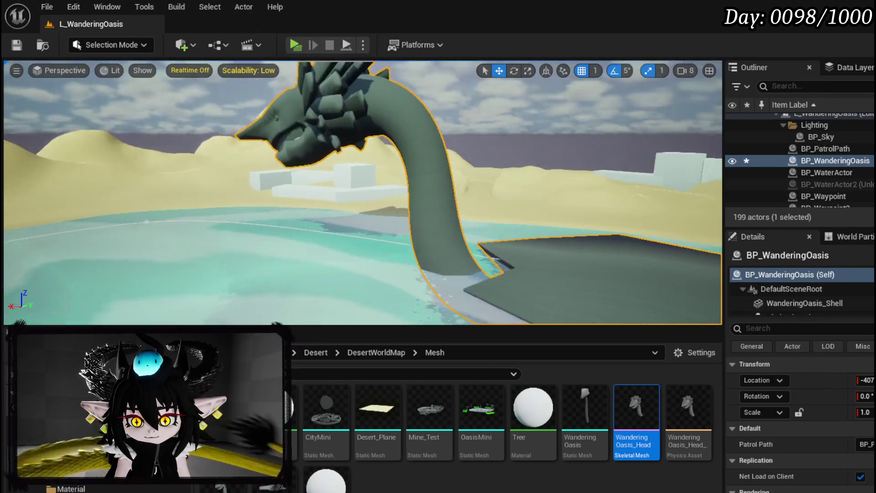
scroll(362, 193, "up", 5)
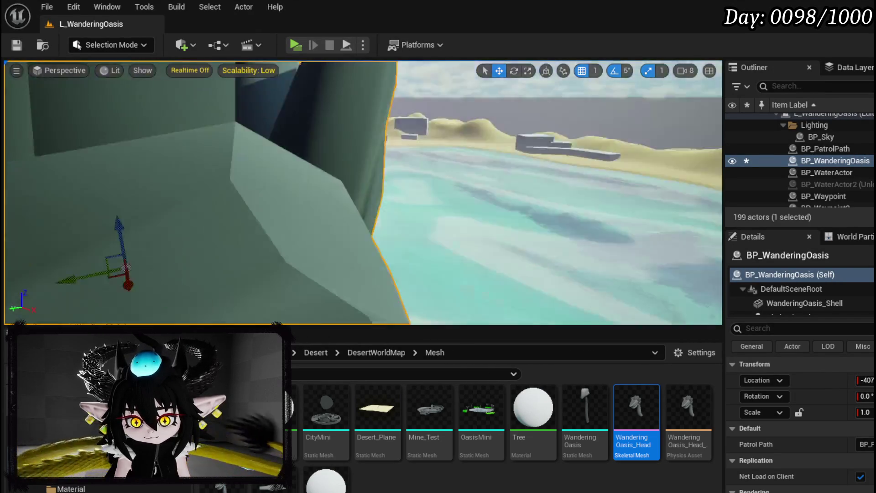
key("f")
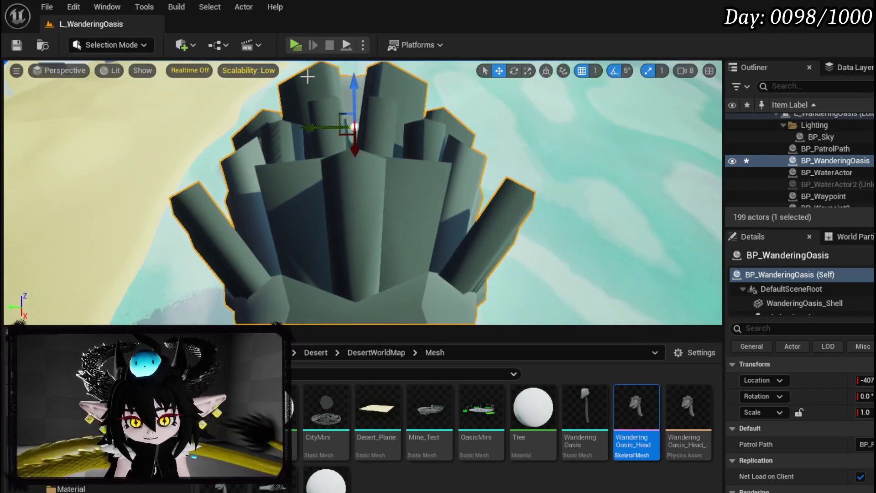
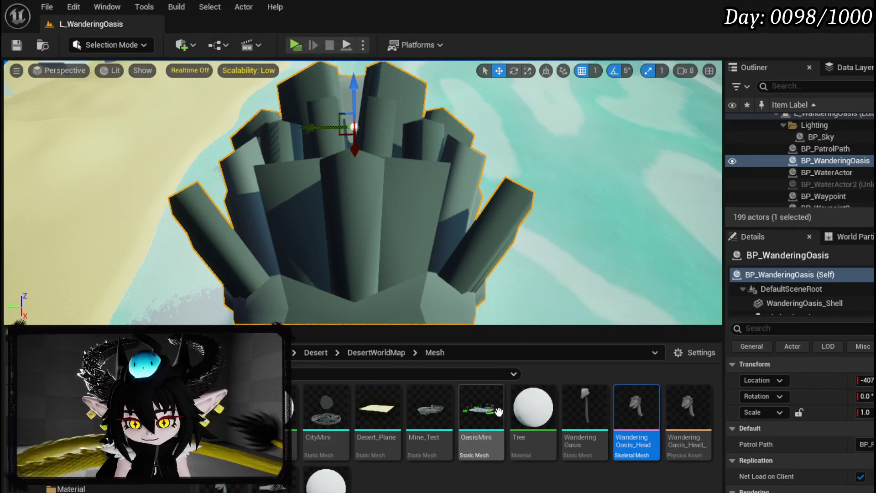
Step: Bring the view down over the oasis platform and select the BP_PatrolPath loop
mouse_move(342, 166)
left_mouse_down()
mouse_move(274, 173)
mouse_move(292, 155)
mouse_move(306, 109)
mouse_move(270, 127)
mouse_move(228, 132)
left_mouse_up()
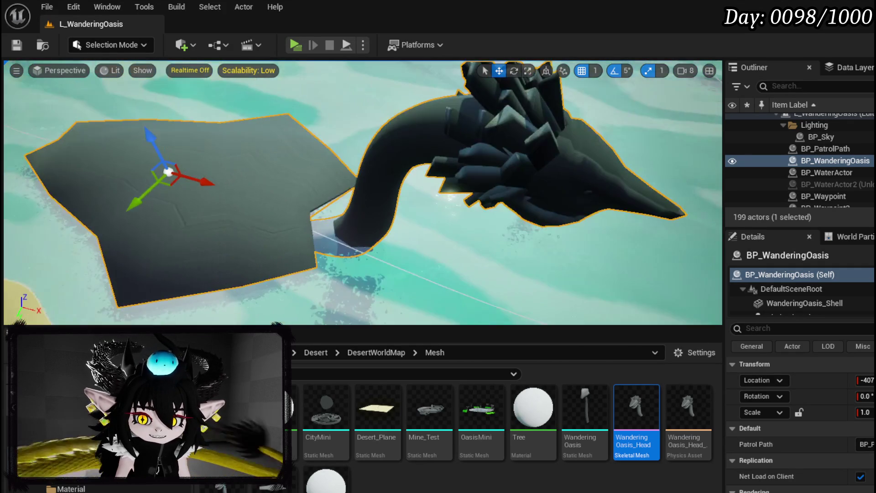
mouse_move(401, 192)
left_mouse_down()
mouse_move(407, 165)
mouse_move(392, 155)
mouse_move(351, 173)
left_mouse_up()
left_click_drag(287, 180, 287, 179)
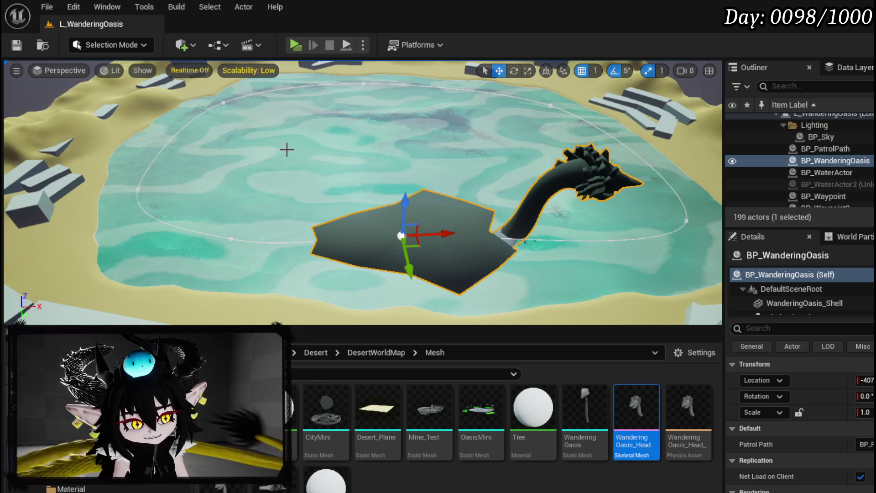
left_click_drag(226, 169, 225, 170)
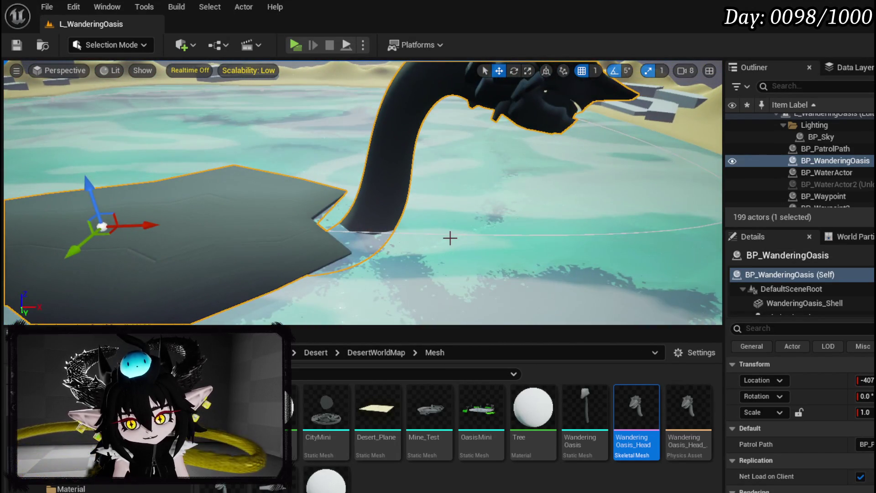
left_click(450, 238)
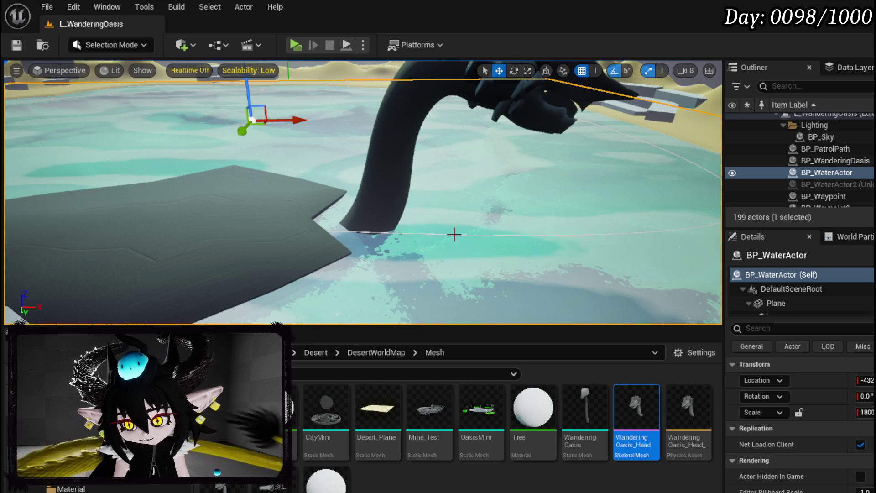
left_click(455, 234)
mouse_move(455, 210)
left_mouse_down()
mouse_move(443, 208)
mouse_move(411, 258)
mouse_move(375, 240)
left_mouse_up()
left_click_drag(521, 215, 529, 211)
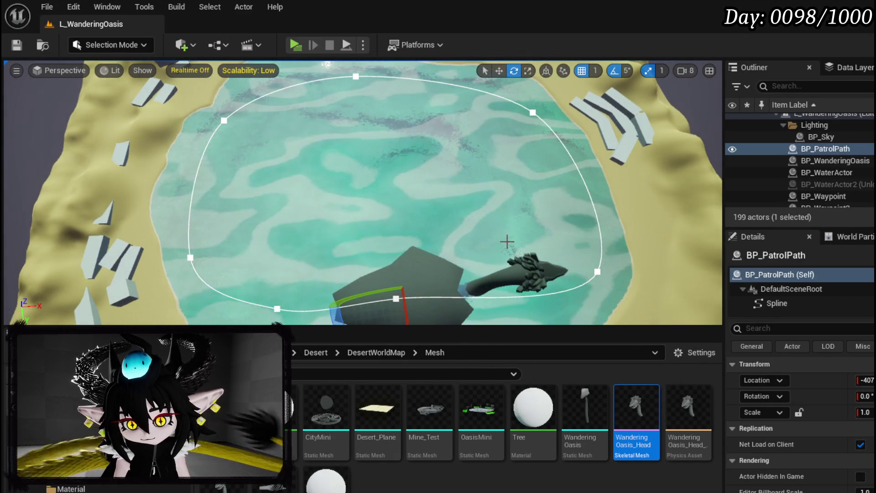
left_click_drag(507, 241, 508, 242)
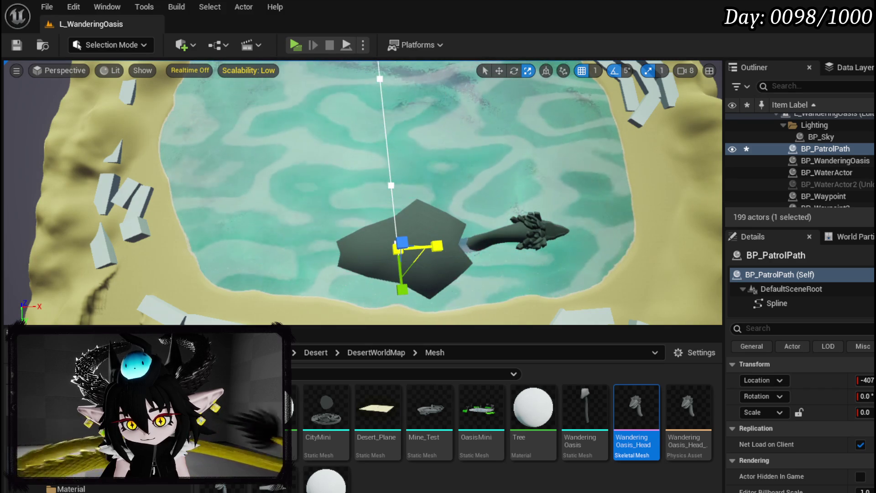
mouse_move(430, 243)
left_mouse_down()
mouse_move(685, 244)
mouse_move(492, 192)
left_mouse_up()
Step: Switch to the move tool, reselect the patrol loop, and undo a trial nudge
key("w")
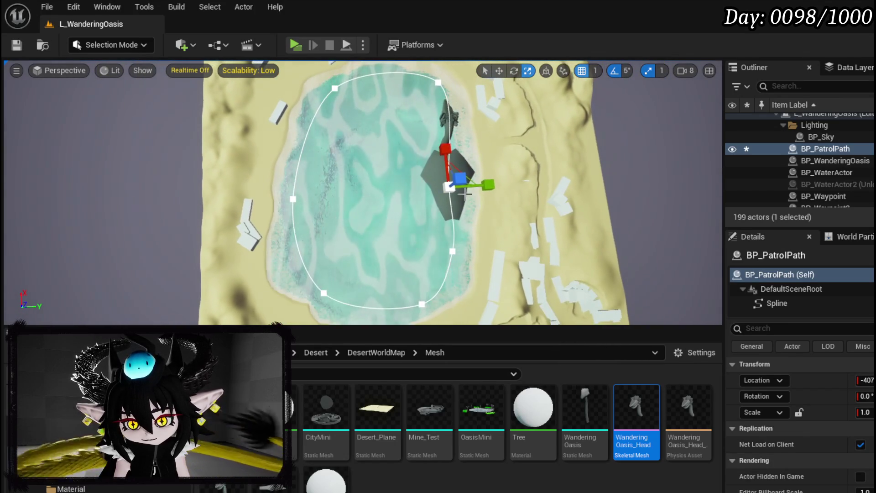
left_click(496, 185)
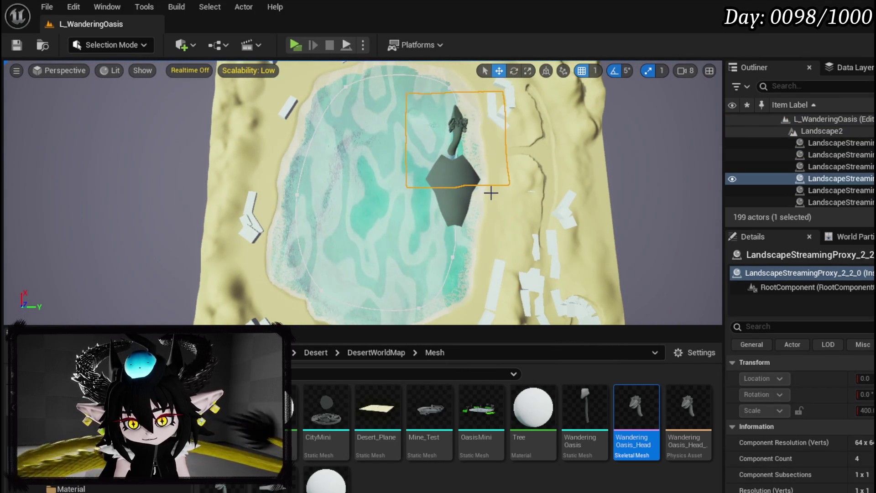
left_click(453, 255)
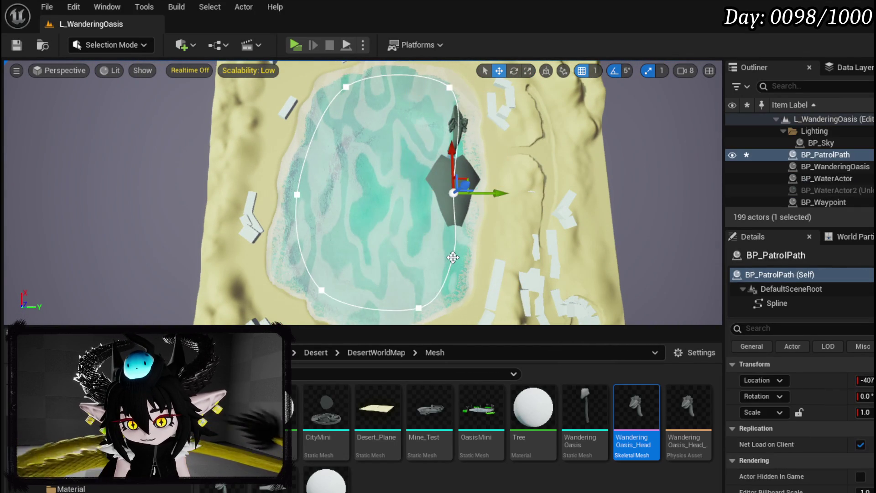
left_click_drag(496, 196, 493, 198)
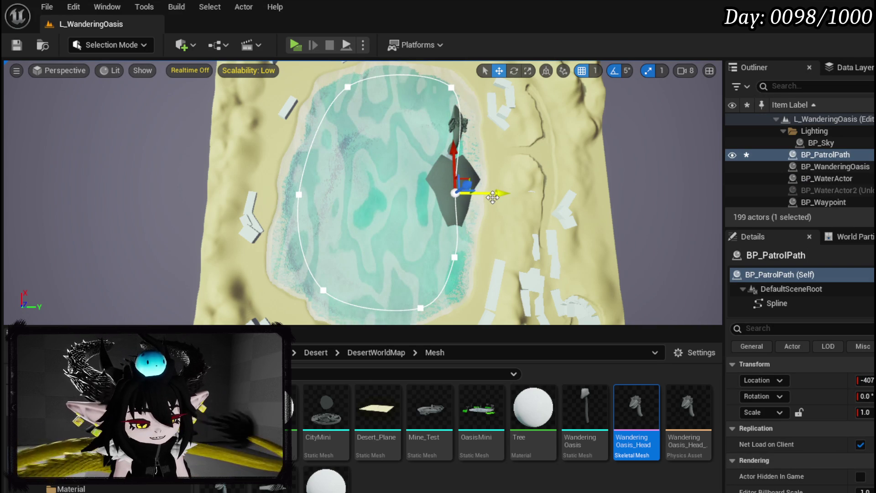
key("ctrl+z")
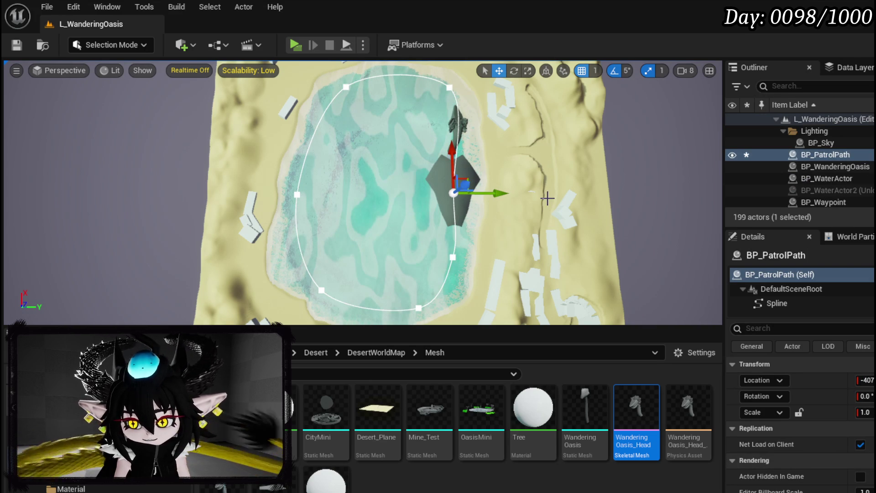
Step: Set BP_PatrolPath's X scale to 0.8 and shift the loop slightly sideways
left_click(865, 412)
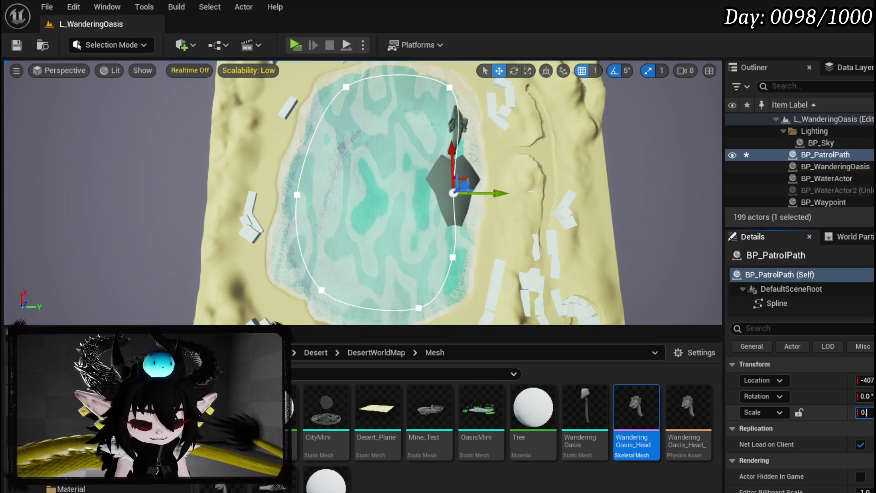
type(".4")
key("Return")
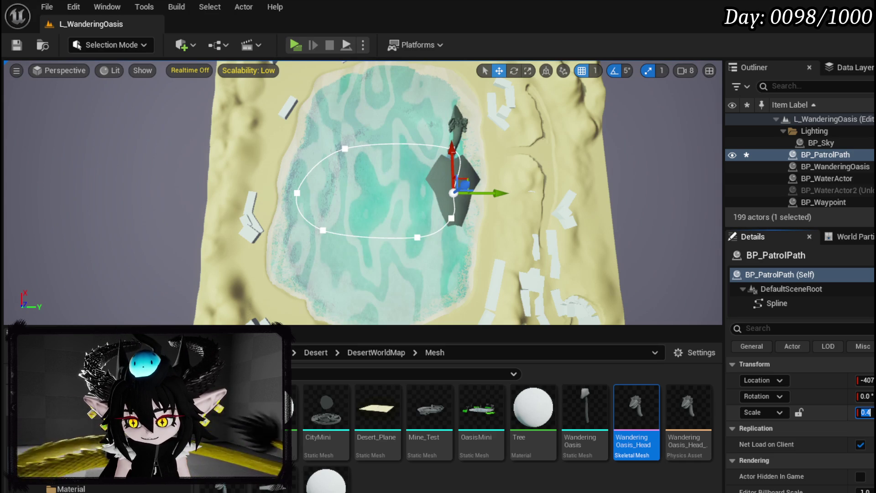
key("Tab")
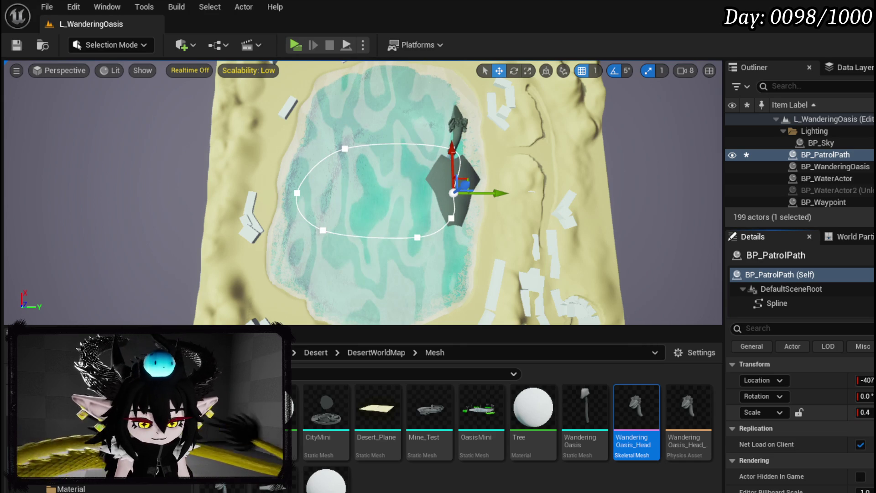
key("Return")
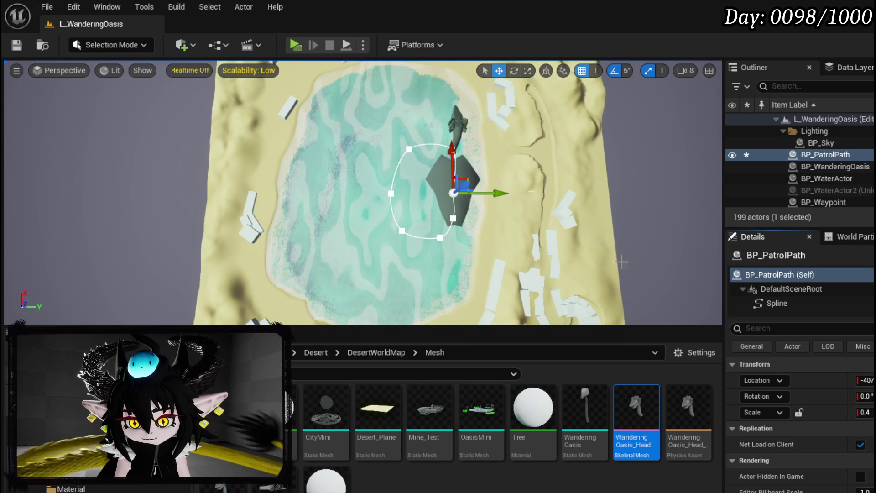
key("ctrl+z")
left_click(867, 413)
key("Return")
left_click_drag(489, 191, 478, 195)
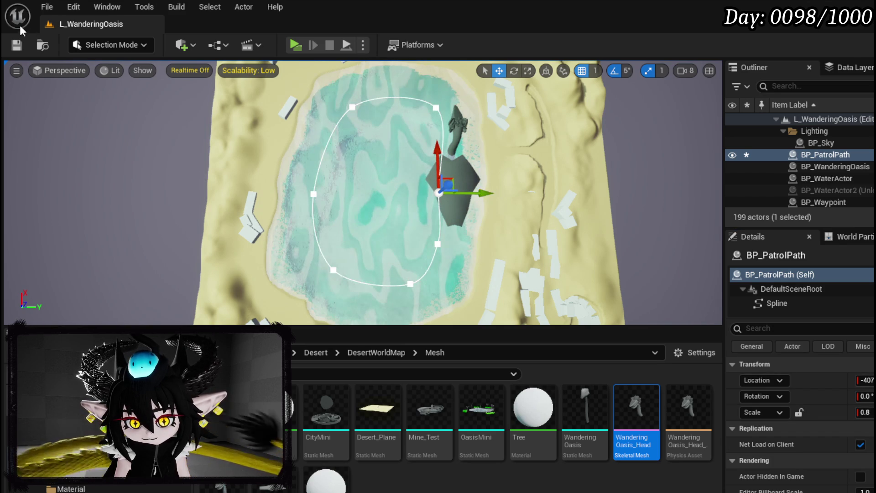
Step: Save the level, then select the wandering oasis actor and the adjacent landscape tile
left_click(17, 45)
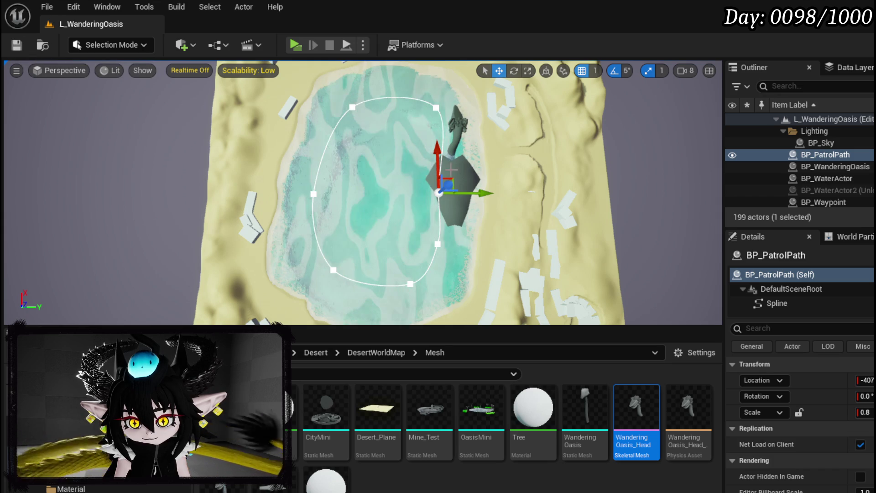
left_click(470, 201)
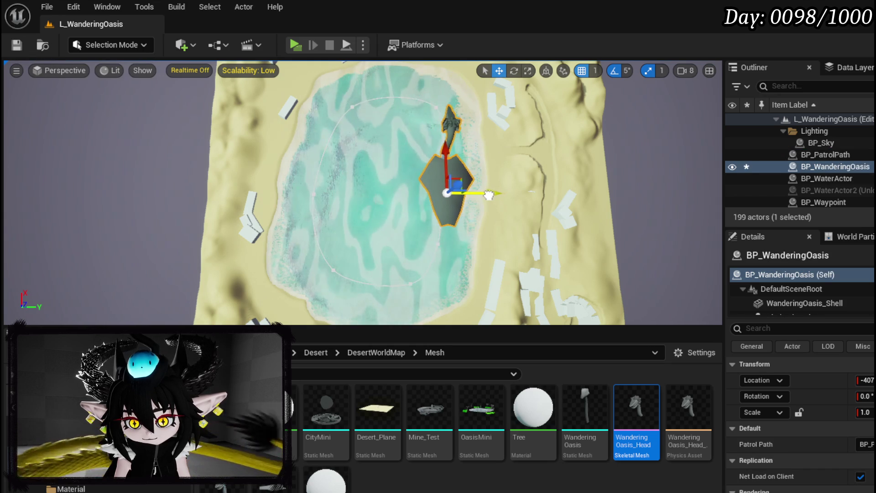
left_click(493, 196)
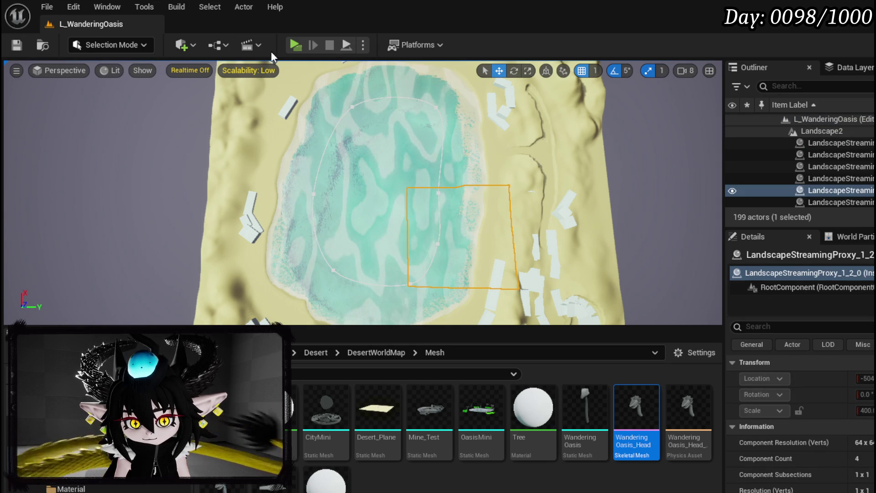
Step: Play-test with Alt+P to watch the oasis head, then stop with Esc and view the neck model
mouse_move(385, 141)
left_mouse_down()
mouse_move(388, 156)
mouse_move(267, 167)
mouse_move(233, 126)
left_mouse_up()
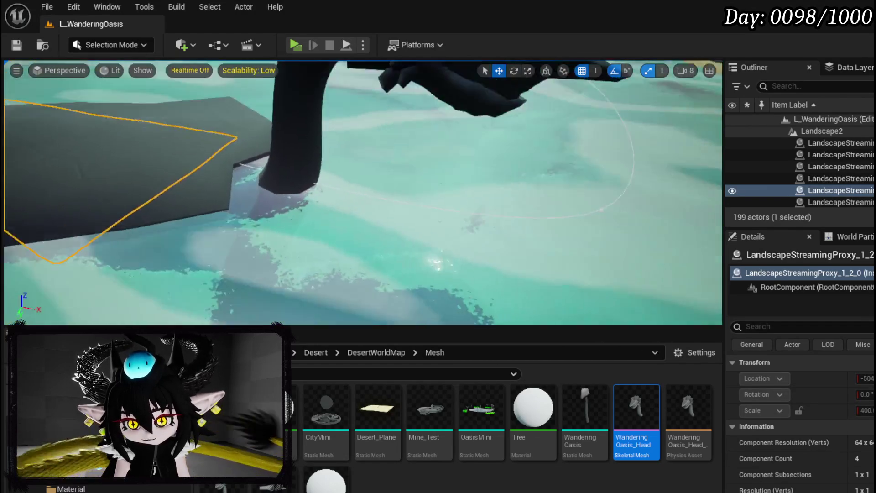
key("alt+p")
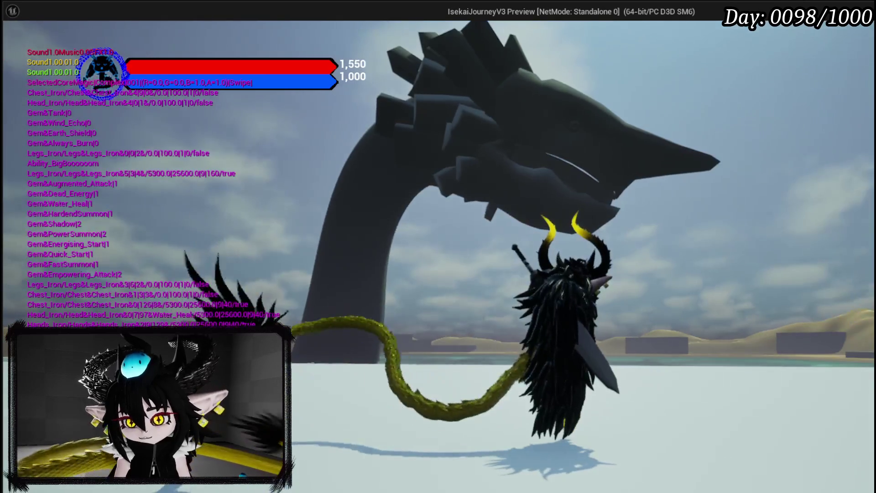
key("Escape")
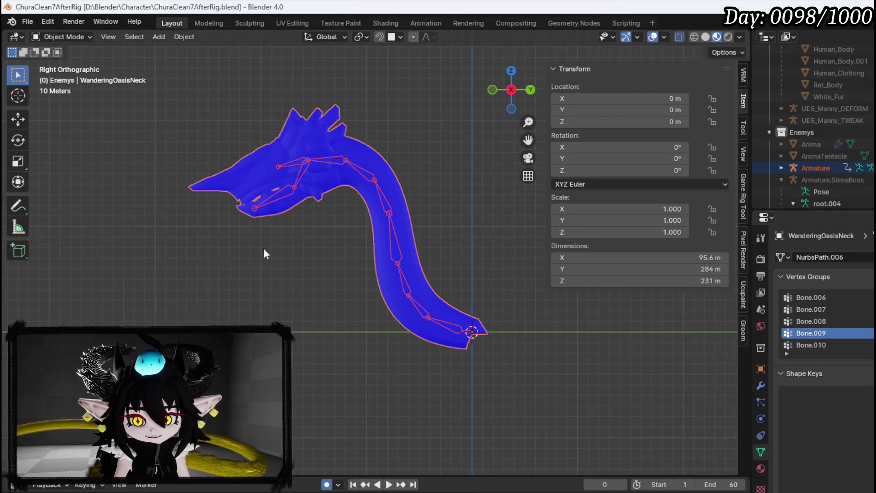
mouse_move(264, 249)
left_mouse_down()
mouse_move(277, 194)
mouse_move(364, 211)
left_mouse_up()
mouse_move(272, 226)
left_mouse_down()
mouse_move(280, 288)
mouse_move(307, 255)
left_mouse_up()
Step: Put the WanderingOasisNeck mesh into Edit Mode and look at it from the front (Numpad 1)
left_click(303, 272)
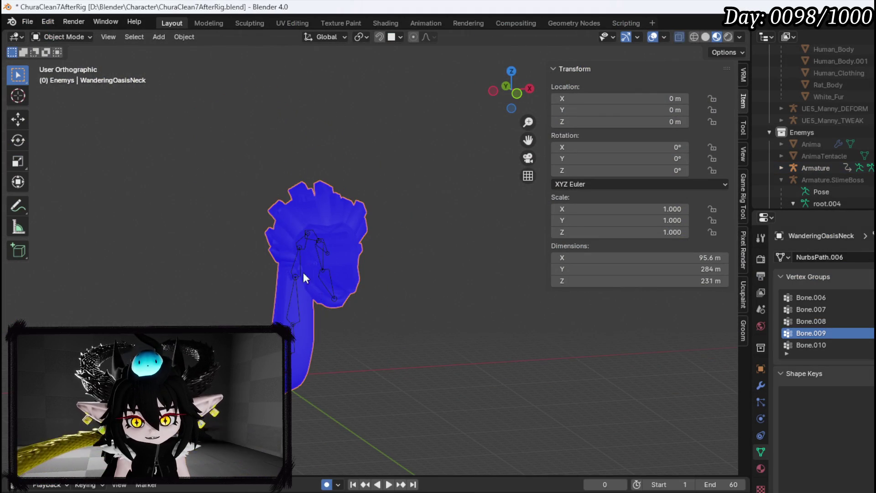
left_click(64, 38)
left_click(65, 50)
scroll(303, 225, "up", 6)
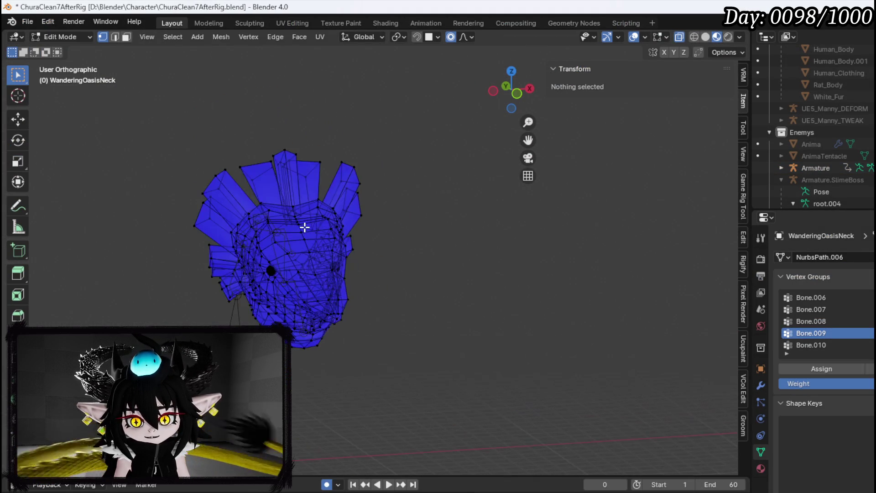
left_click_drag(374, 305, 346, 260)
scroll(354, 294, "up", 3)
mouse_move(354, 294)
left_mouse_down()
mouse_move(395, 335)
mouse_move(392, 344)
left_mouse_up()
scroll(397, 296, "down", 3)
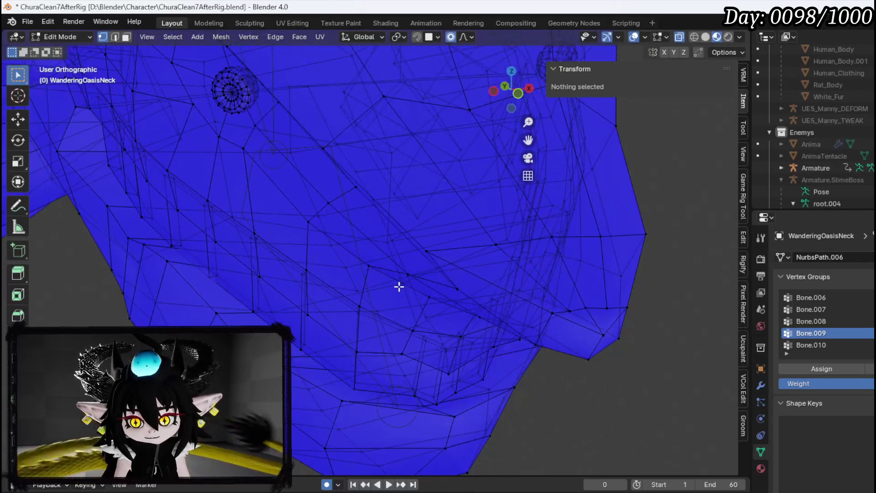
left_click(398, 287)
scroll(317, 262, "down", 3)
key("KP_1")
Step: Reveal the hidden geometry, box-select the mesh's left half and delete those vertices
scroll(342, 281, "down", 5)
scroll(358, 280, "up", 1)
scroll(309, 311, "down", 3)
mouse_move(238, 351)
left_mouse_down()
mouse_move(360, 190)
mouse_move(378, 112)
mouse_move(386, 109)
mouse_move(297, 275)
left_mouse_up()
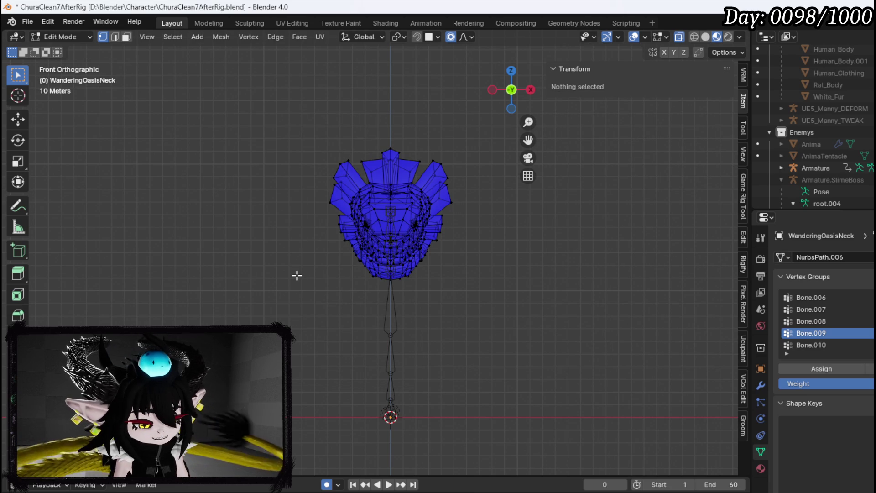
key("alt+h")
left_click(245, 103)
mouse_move(259, 82)
left_mouse_down()
mouse_move(297, 128)
mouse_move(365, 319)
mouse_move(389, 461)
left_mouse_up()
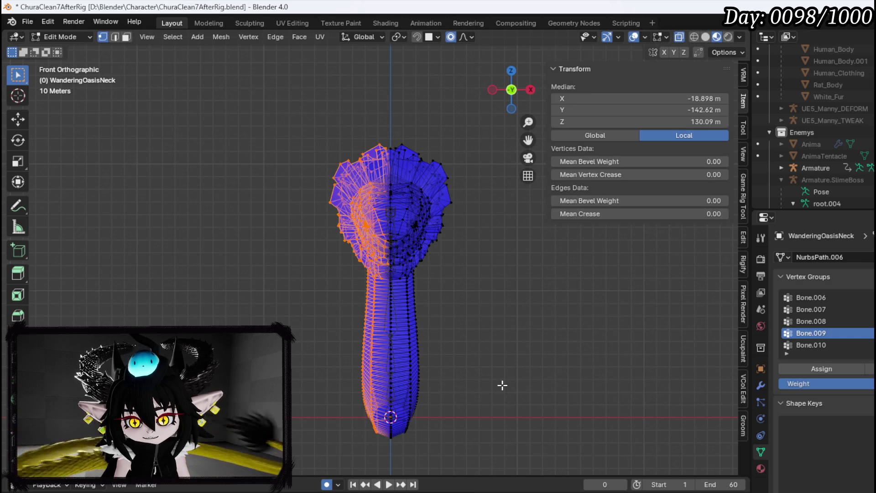
key("x")
left_click(486, 359)
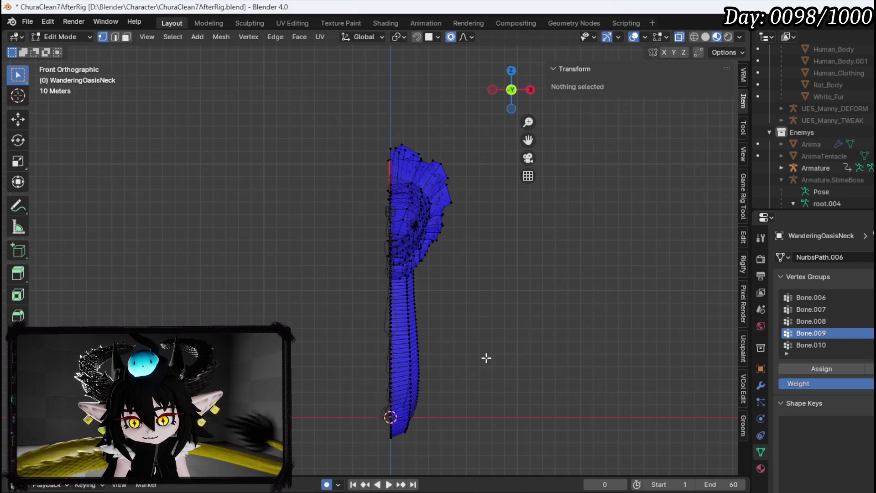
Step: Delete the remaining stray vertices and show the neck's modifier stack
mouse_move(354, 126)
left_mouse_down()
mouse_move(390, 249)
mouse_move(368, 251)
mouse_move(489, 302)
mouse_move(606, 293)
mouse_move(536, 344)
mouse_move(466, 354)
mouse_move(413, 309)
mouse_move(293, 280)
mouse_move(232, 234)
mouse_move(385, 260)
mouse_move(419, 298)
left_mouse_up()
key("x")
left_click(390, 249)
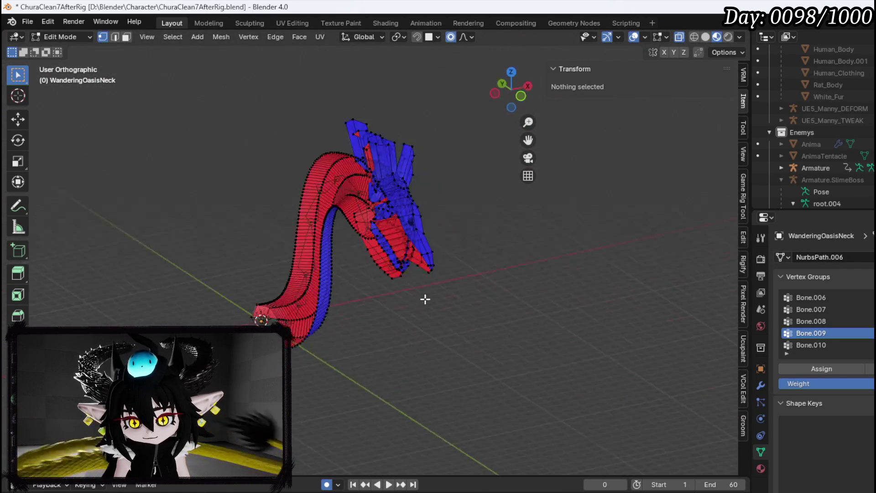
scroll(385, 280, "up", 3)
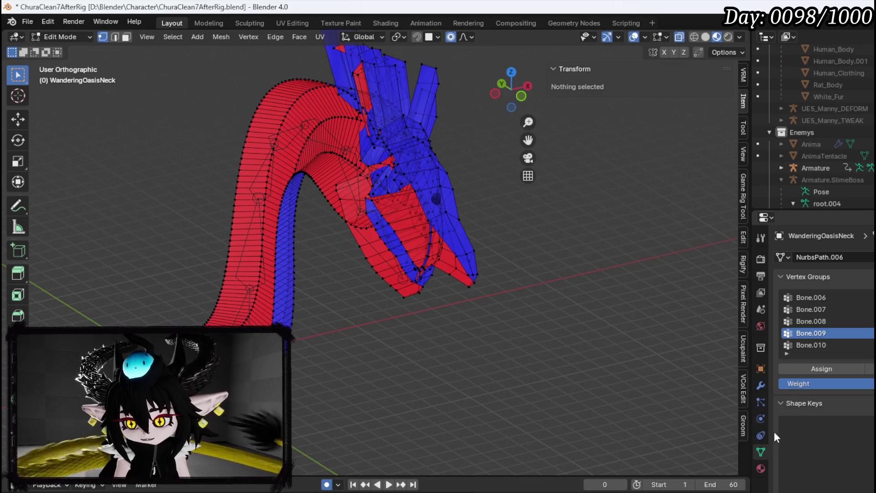
left_click(760, 386)
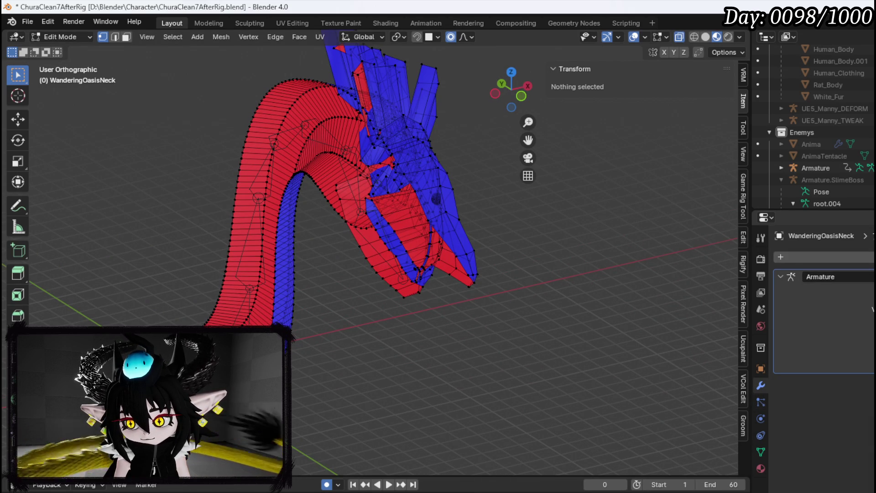
Step: Select a vertical neck edge loop and centre it at X 0
mouse_move(483, 278)
left_mouse_down()
mouse_move(432, 283)
mouse_move(502, 297)
mouse_move(504, 237)
mouse_move(507, 285)
mouse_move(521, 289)
mouse_move(474, 290)
left_mouse_up()
scroll(507, 287, "up", 3)
left_click(515, 282, "alt")
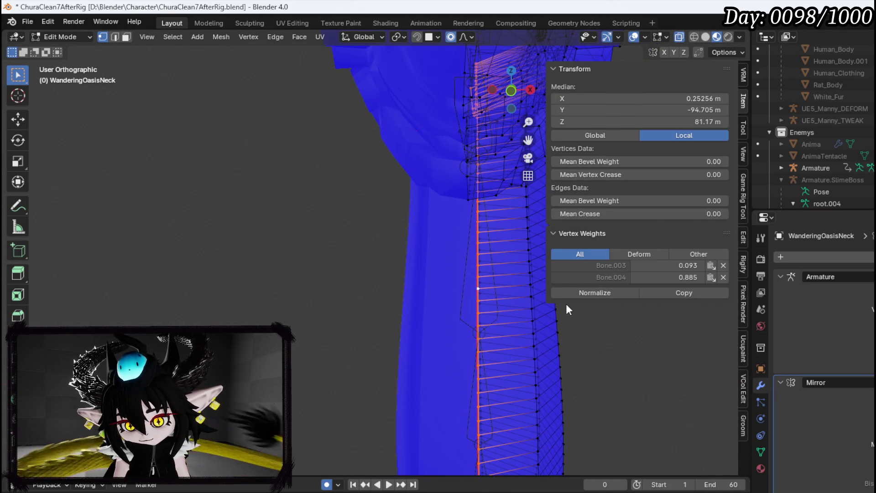
key("g")
key("y")
key("Escape")
key("g")
key("x")
left_click(651, 368)
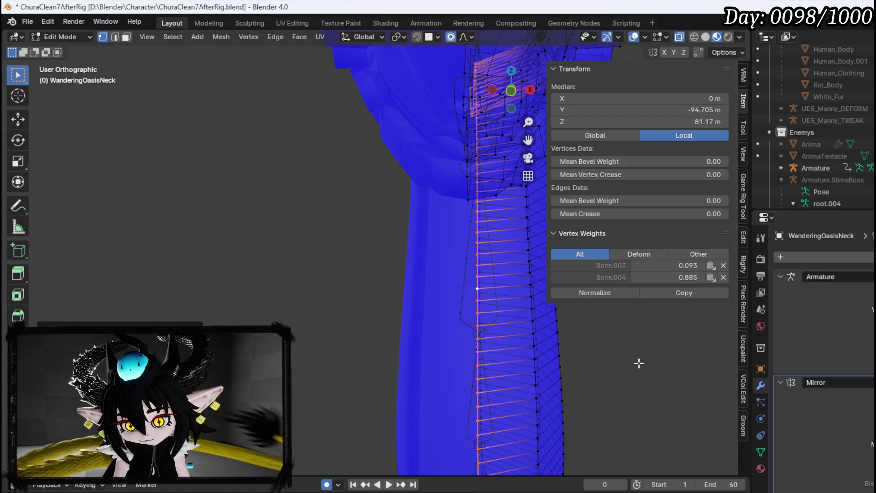
Step: Select a loop on the tentacle edge and move it along X
scroll(399, 319, "down", 5)
mouse_move(398, 319)
left_mouse_down()
mouse_move(397, 329)
mouse_move(338, 336)
mouse_move(396, 346)
mouse_move(322, 333)
left_mouse_up()
scroll(395, 347, "up", 3)
scroll(487, 308, "up", 2)
left_click(466, 305)
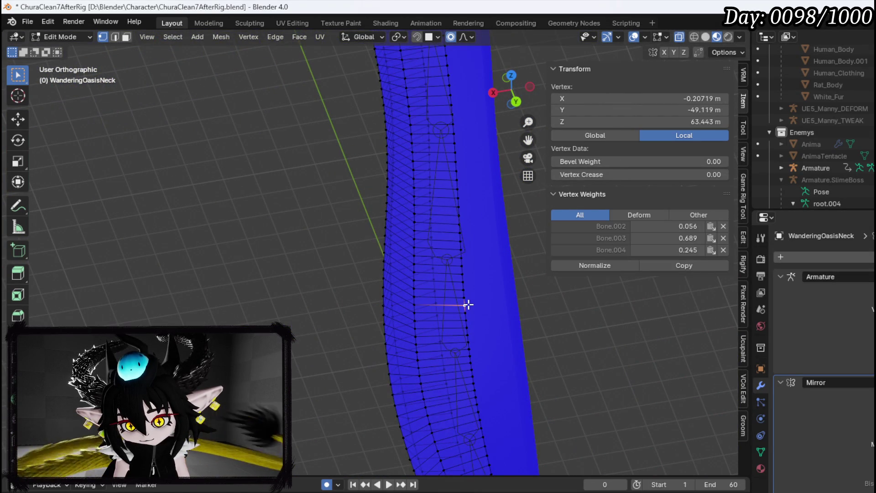
left_click(468, 304, "alt")
key("g")
key("y")
key("x")
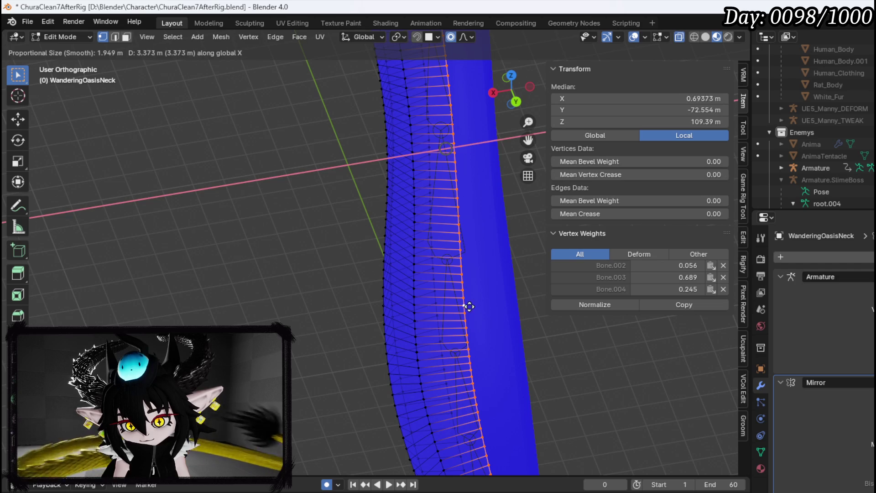
left_click(470, 306)
Step: Cancel a trial loop cut and move the red back-facing faces along X
scroll(469, 307, "up", 1)
mouse_move(400, 247)
left_mouse_down()
mouse_move(370, 235)
mouse_move(386, 364)
mouse_move(417, 361)
mouse_move(438, 335)
mouse_move(430, 352)
mouse_move(393, 345)
mouse_move(417, 370)
mouse_move(417, 264)
left_mouse_up()
key("ctrl+r")
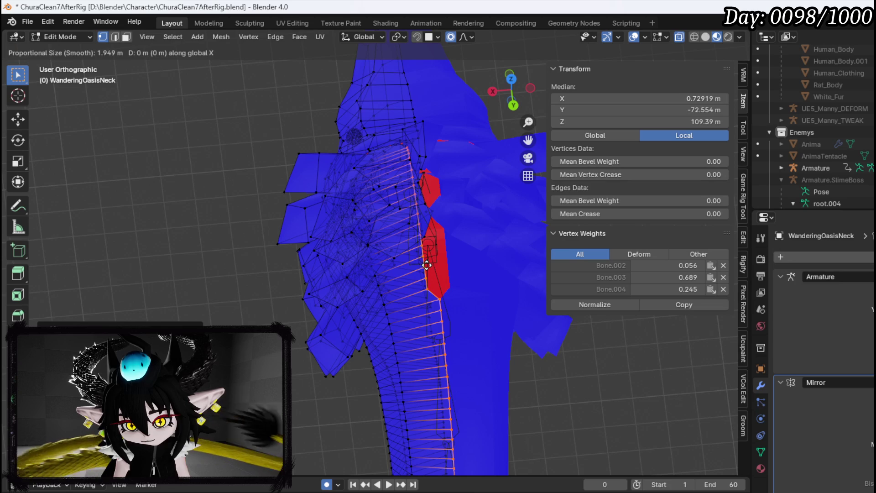
key("Escape")
key("g")
key("x")
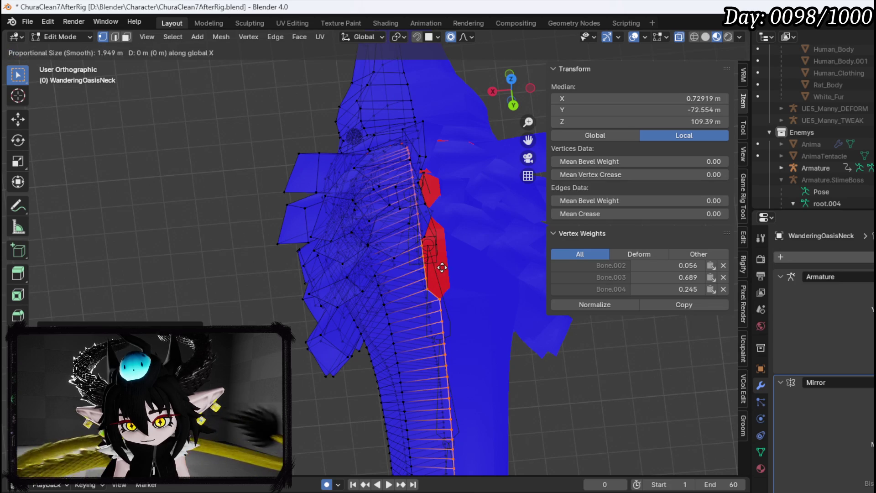
left_click(460, 267)
Step: Select edges and a head-spike vertex, cancelling a trial move of the vertex
mouse_move(462, 264)
left_mouse_down()
mouse_move(415, 307)
mouse_move(446, 354)
mouse_move(551, 283)
mouse_move(428, 309)
mouse_move(470, 333)
mouse_move(485, 317)
mouse_move(586, 335)
mouse_move(475, 337)
mouse_move(350, 247)
mouse_move(487, 256)
mouse_move(364, 285)
mouse_move(303, 239)
mouse_move(303, 287)
mouse_move(354, 254)
mouse_move(356, 168)
mouse_move(372, 168)
left_mouse_up()
key("2")
left_click(354, 254)
left_click(332, 248)
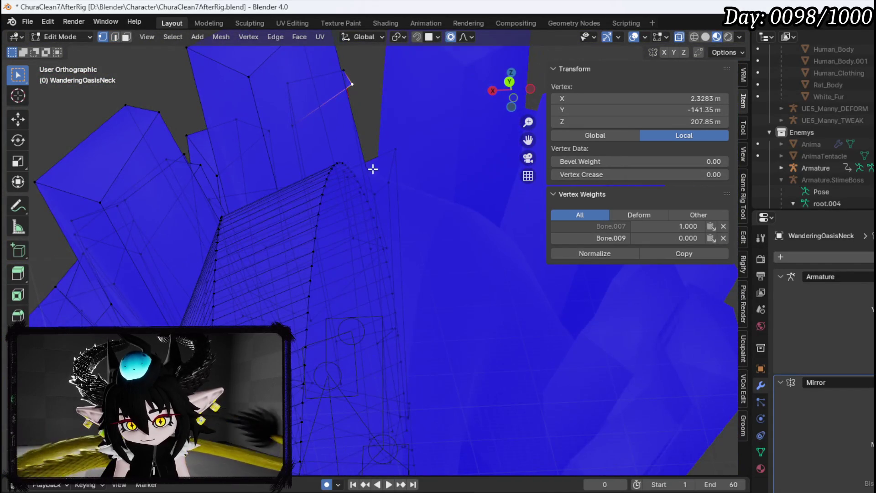
key("g")
right_click(420, 341)
mouse_move(420, 340)
left_mouse_down()
mouse_move(325, 182)
mouse_move(354, 137)
mouse_move(344, 265)
mouse_move(325, 268)
mouse_move(328, 290)
mouse_move(303, 336)
mouse_move(309, 319)
mouse_move(412, 282)
mouse_move(438, 340)
mouse_move(492, 256)
mouse_move(484, 196)
mouse_move(503, 150)
mouse_move(481, 240)
mouse_move(317, 227)
mouse_move(411, 243)
mouse_move(379, 289)
mouse_move(422, 268)
mouse_move(202, 248)
mouse_move(178, 233)
mouse_move(273, 242)
mouse_move(289, 222)
mouse_move(327, 206)
mouse_move(315, 411)
mouse_move(473, 219)
mouse_move(334, 178)
mouse_move(292, 137)
mouse_move(264, 141)
mouse_move(227, 192)
mouse_move(399, 189)
mouse_move(375, 192)
mouse_move(394, 198)
left_mouse_up()
key("2")
left_click(315, 274)
Step: Return the mesh to Object Mode and save ChuraClean7AfterRig.blend
left_click(51, 36)
left_click(51, 46)
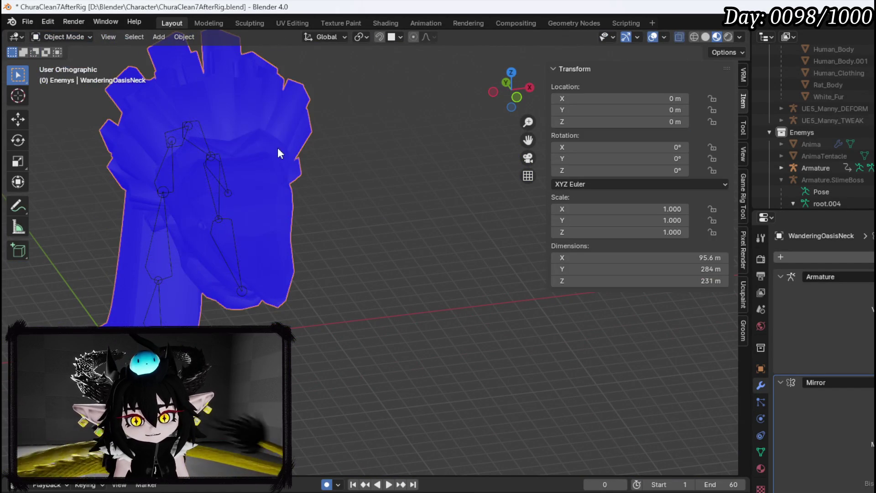
left_click(27, 22)
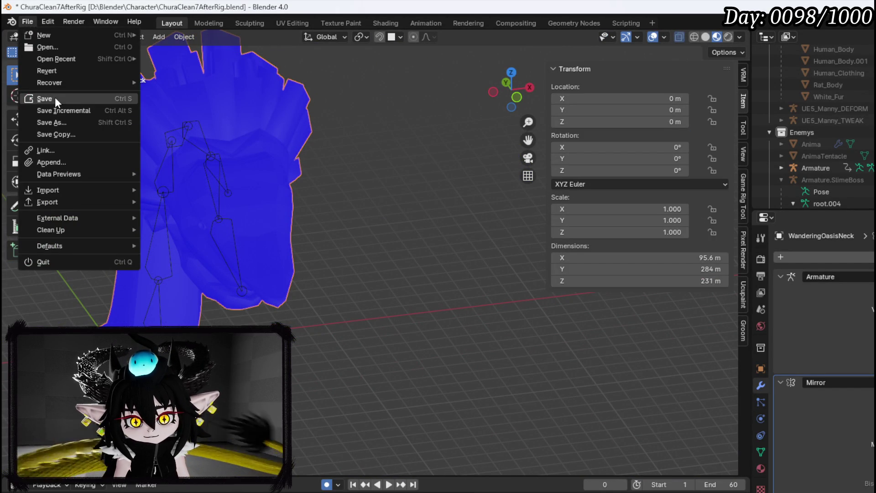
left_click(55, 99)
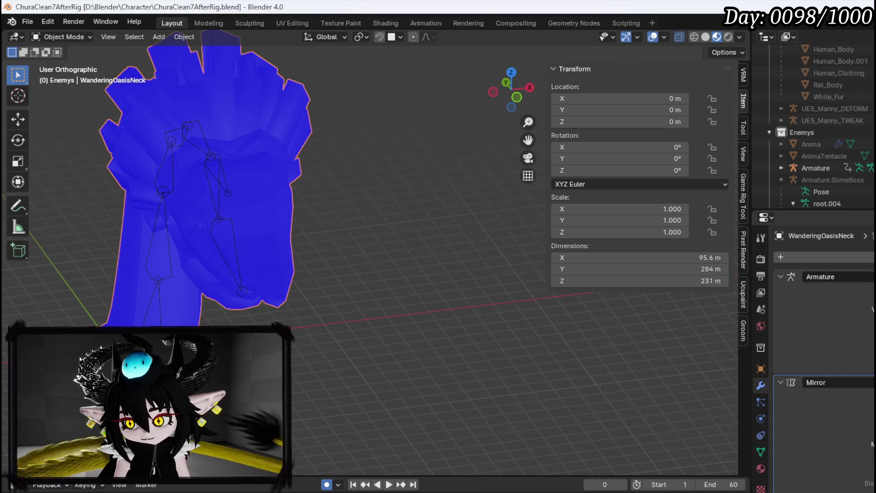
Step: Apply the Mirror modifier with Ctrl+A and save the blend file again
key("ctrl+a")
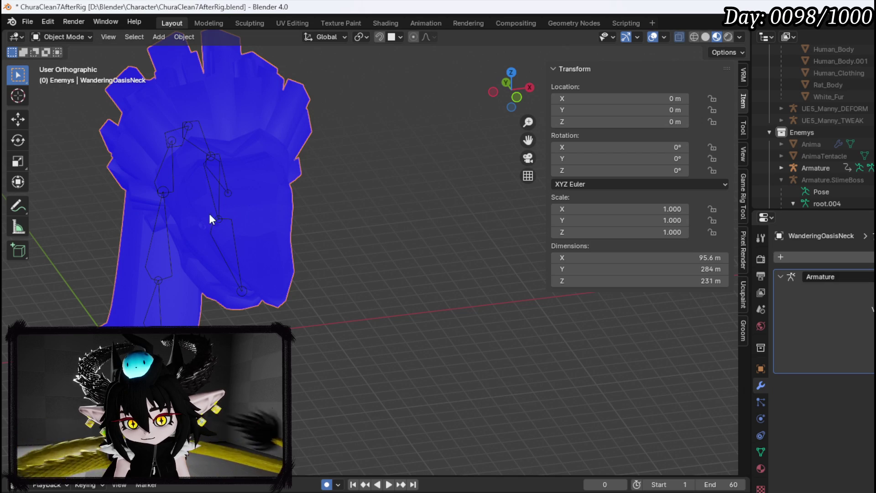
left_click_drag(276, 217, 206, 220)
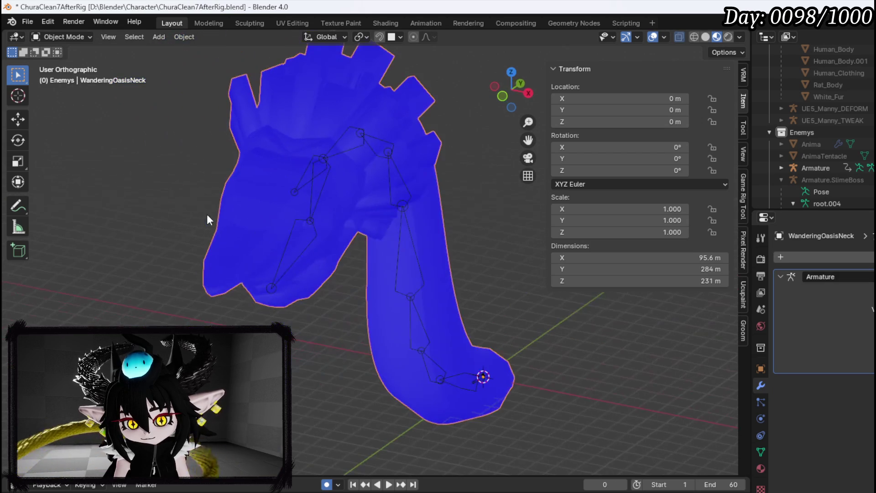
left_click(27, 21)
left_click(48, 94)
Step: Export the armature and neck mesh as WanderingOasis_Head.fbx, then save the blend file
left_click(322, 159)
left_click(332, 110, "shift")
left_click(28, 22)
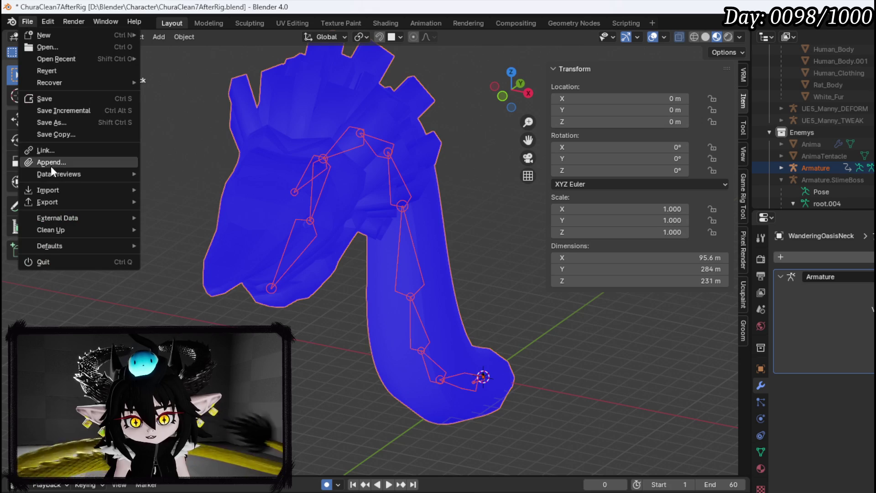
mouse_move(47, 199)
left_click(178, 308)
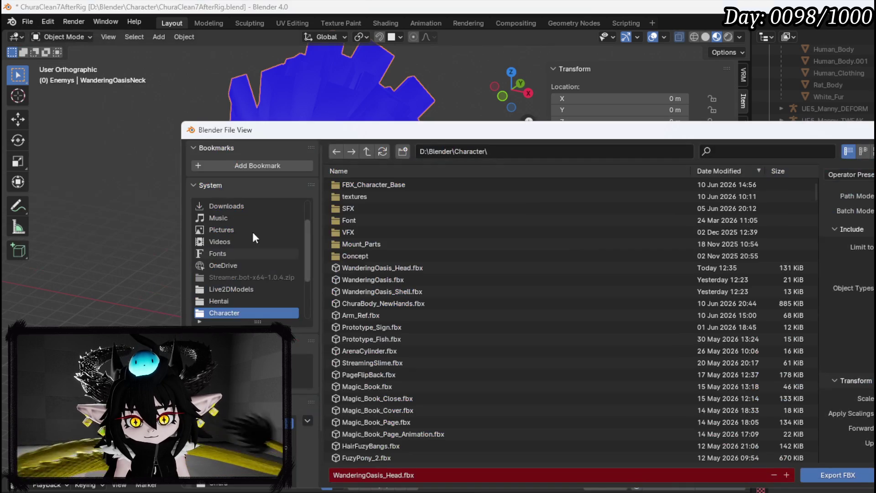
key("Return")
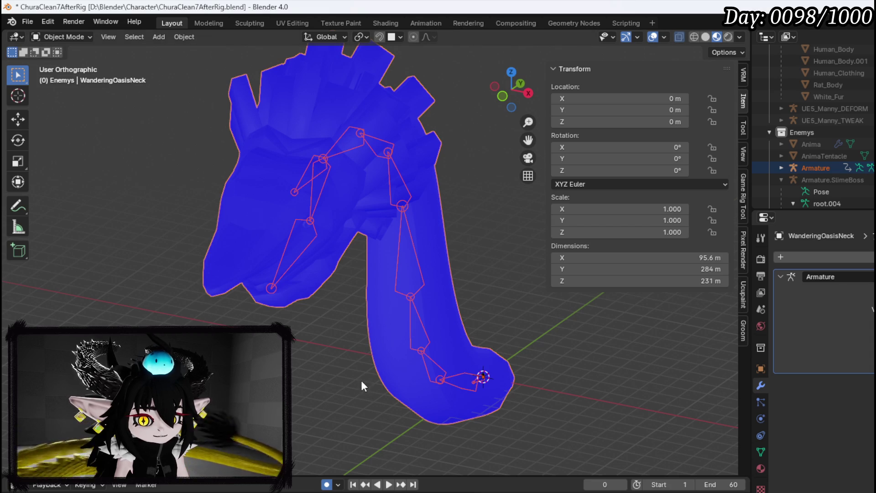
left_click(25, 25)
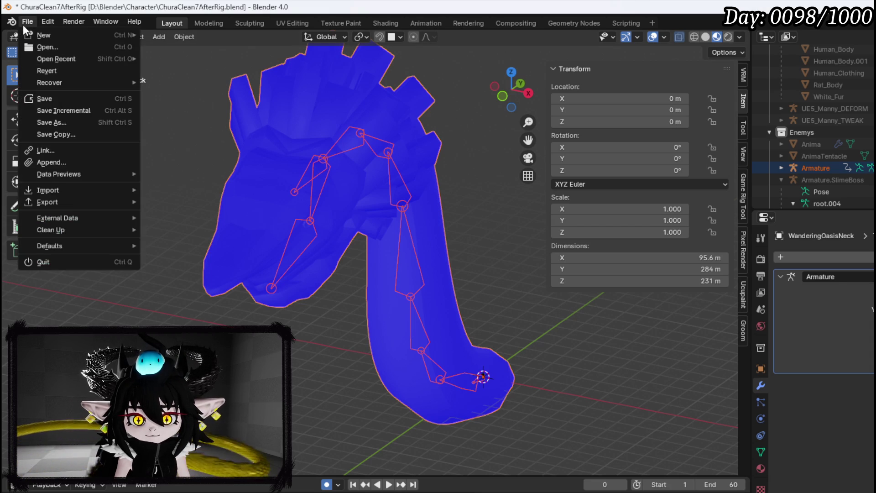
left_click(57, 95)
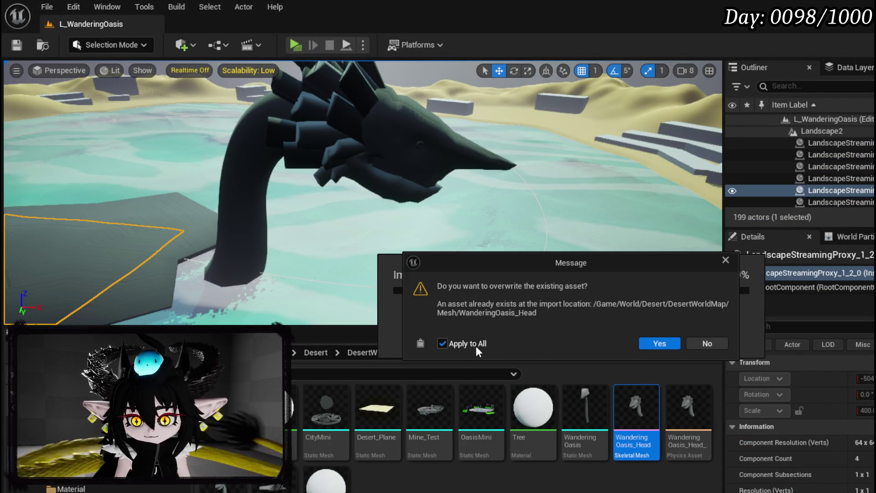
Step: Overwrite WanderingOasis_Head with the new export, save it, and fly around the oasis to inspect
left_click(645, 346)
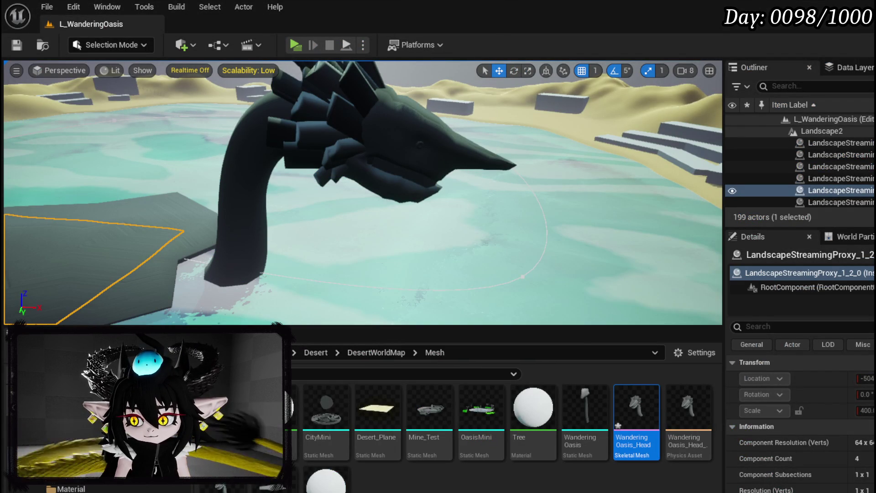
key("ctrl+shift+s")
left_click(668, 447)
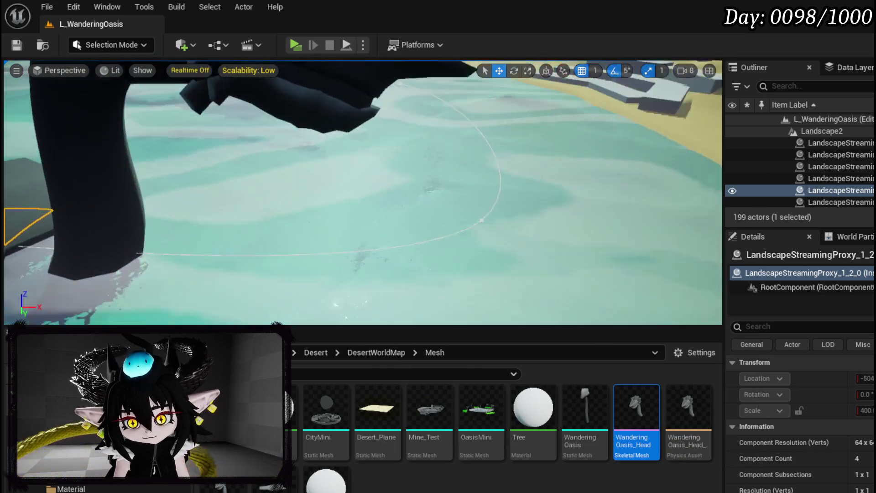
mouse_move(363, 192)
left_mouse_down()
mouse_move(365, 137)
mouse_move(370, 155)
mouse_move(360, 105)
mouse_move(377, 108)
mouse_move(376, 82)
mouse_move(376, 126)
left_mouse_up()
left_click_drag(198, 144, 199, 143)
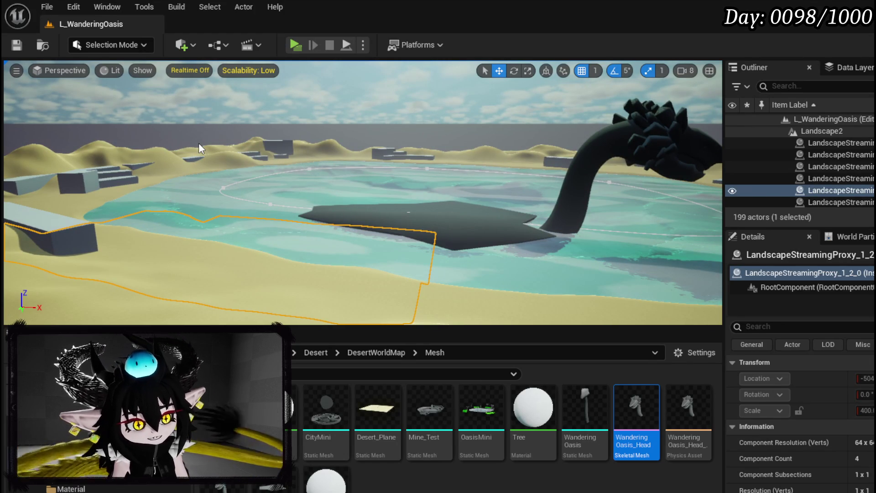
left_click_drag(198, 143, 199, 143)
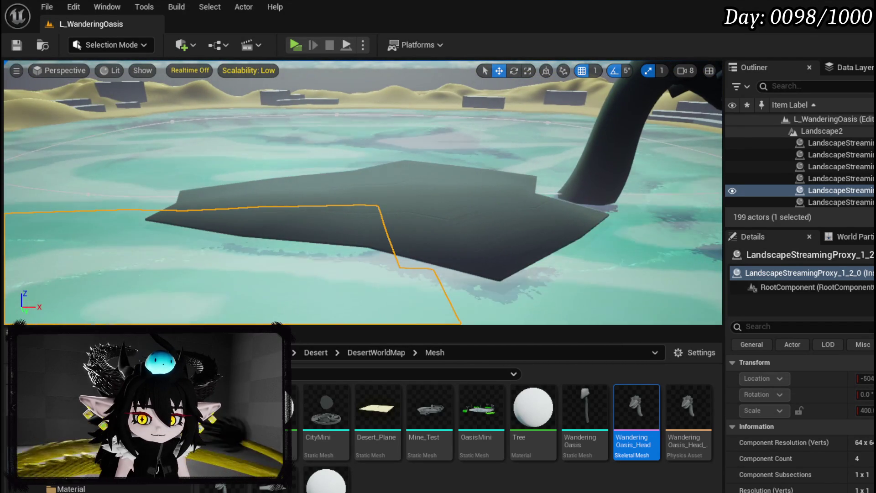
Step: Select BP_WanderingOasis, browse to Environment > Water > Legacy and open BP_Water
left_click(299, 214)
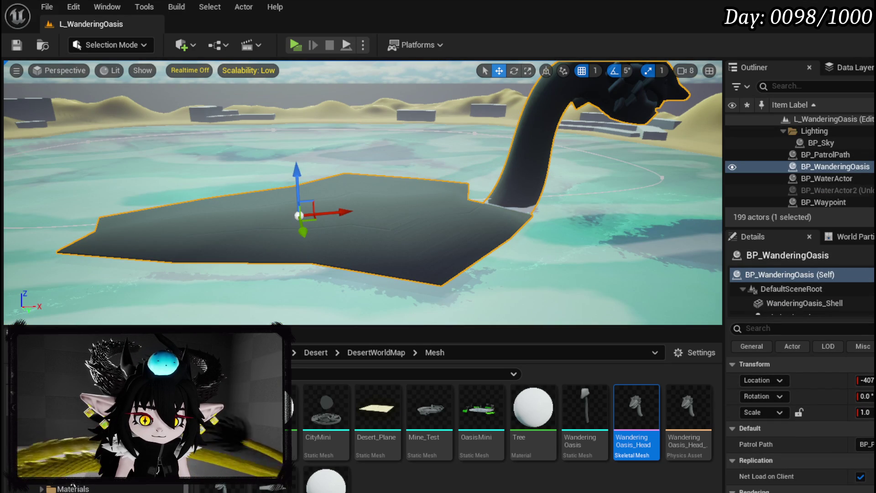
left_click(64, 477)
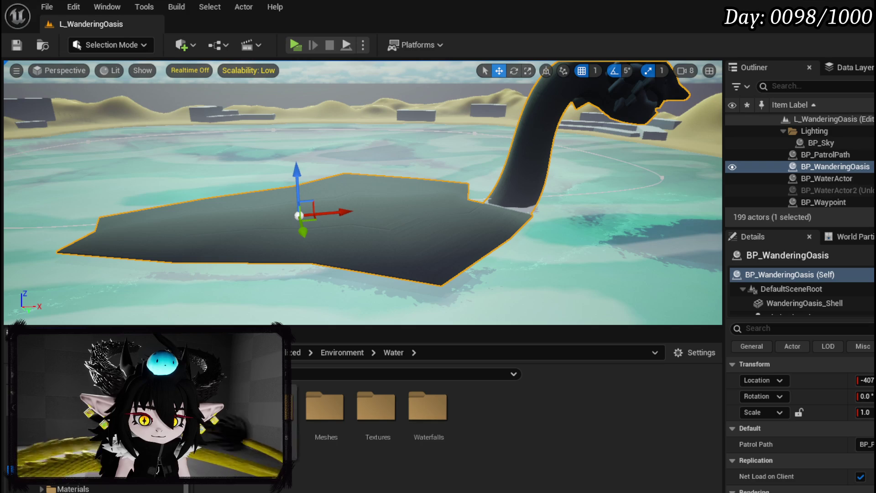
left_click(69, 477)
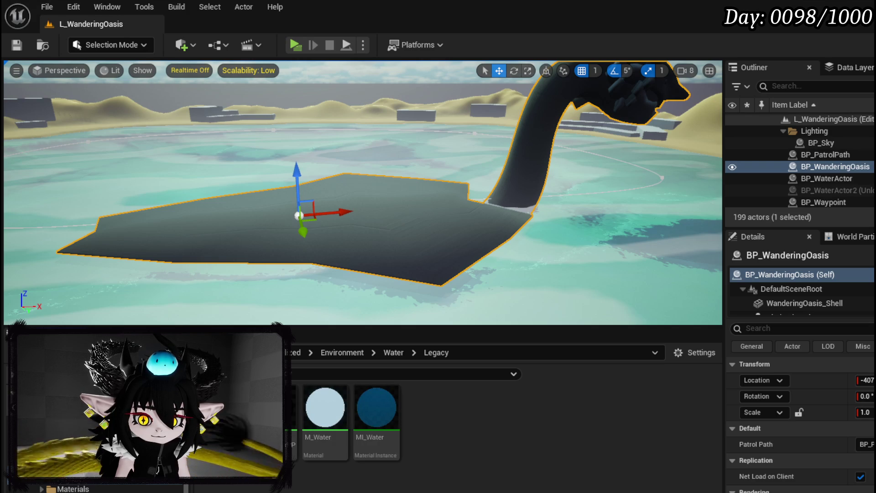
double_click(274, 438)
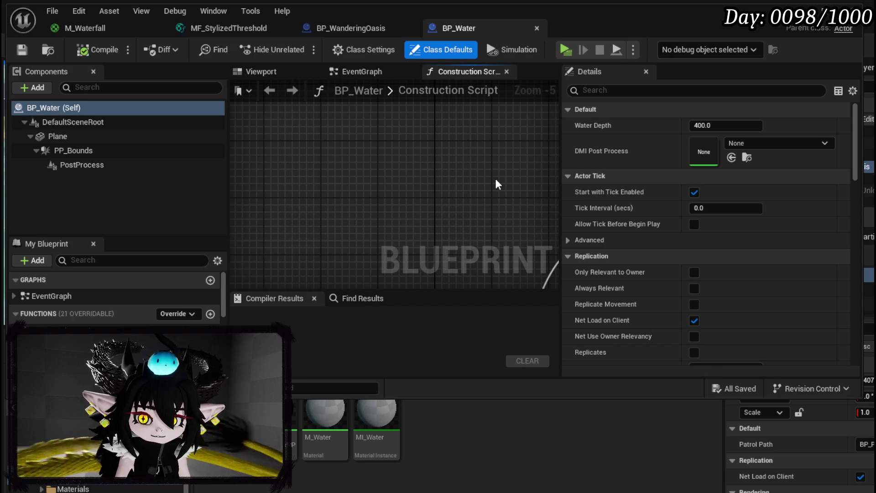
Step: Preview BP_Water's 3D viewport, close its tab, and bring the level editor forward
left_click(274, 70)
scroll(395, 192, "up", 5)
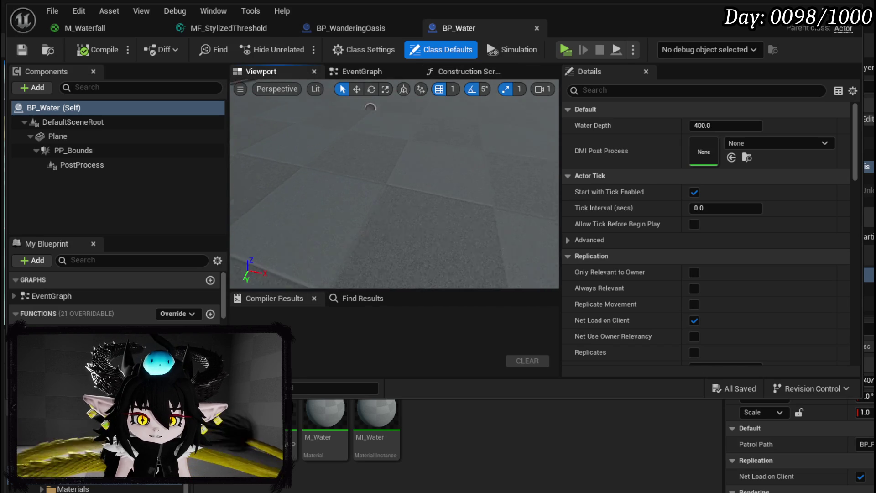
scroll(298, 141, "down", 5)
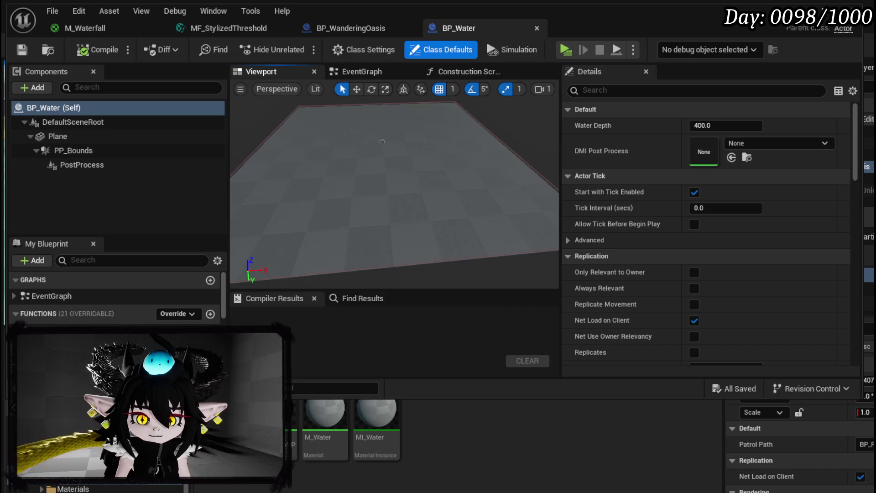
left_click(537, 28)
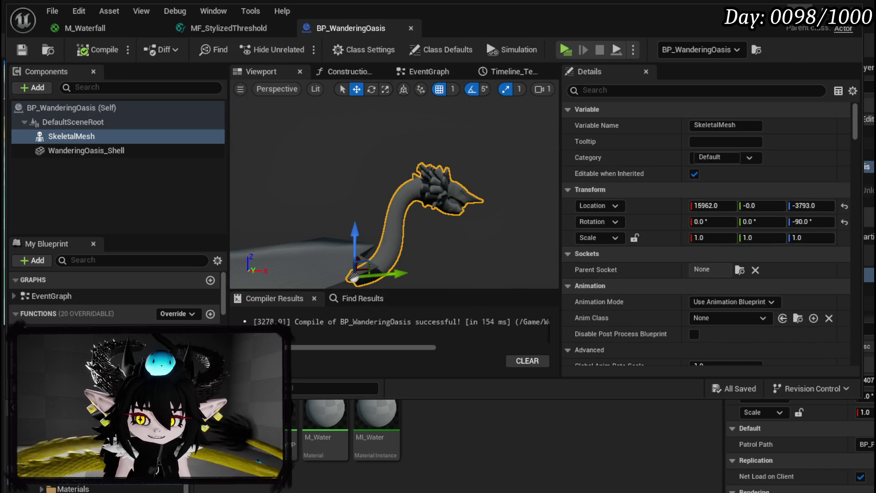
left_click(439, 451)
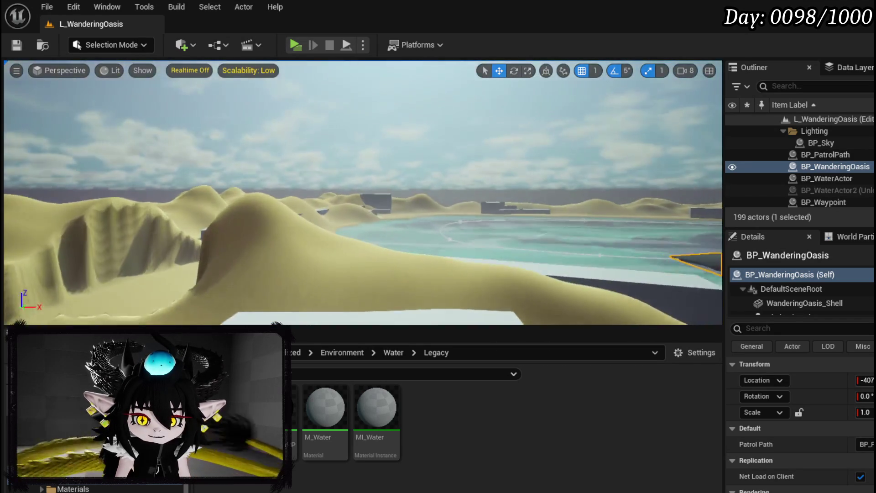
key("f")
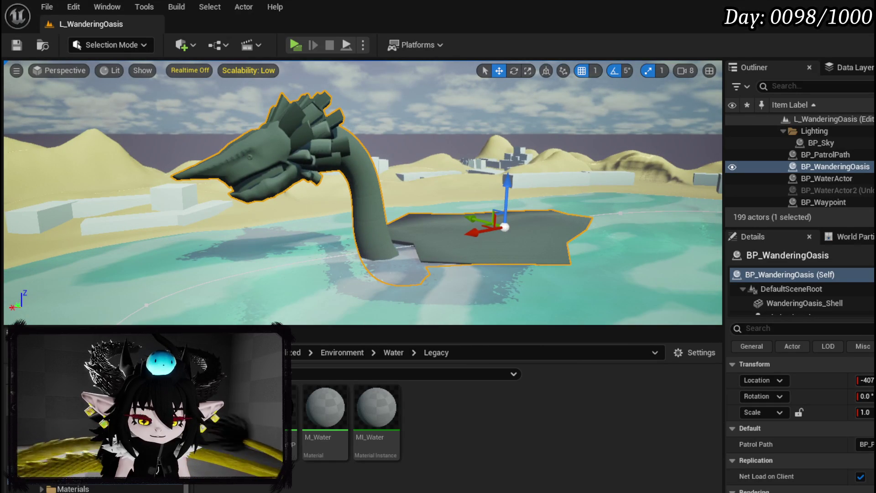
scroll(91, 484, "down", 2)
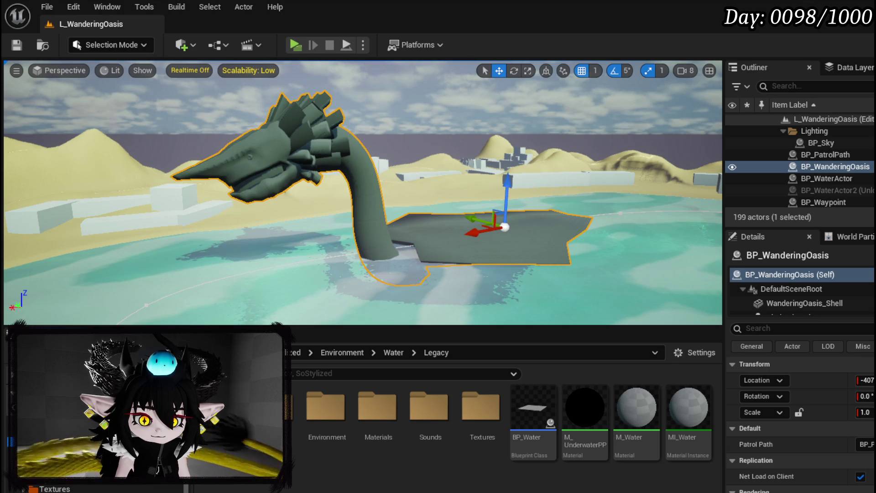
key("alt+Left")
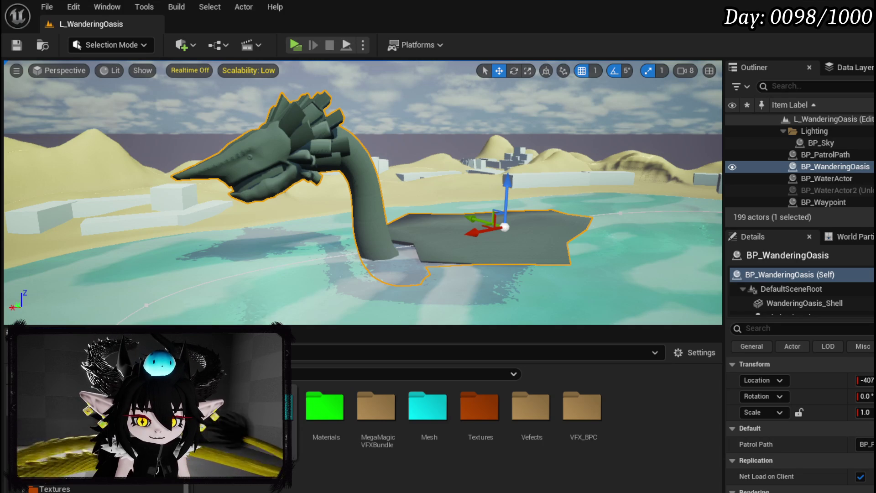
Step: Open the FinishedSystems folder inside VFX in the Content Browser
double_click(287, 409)
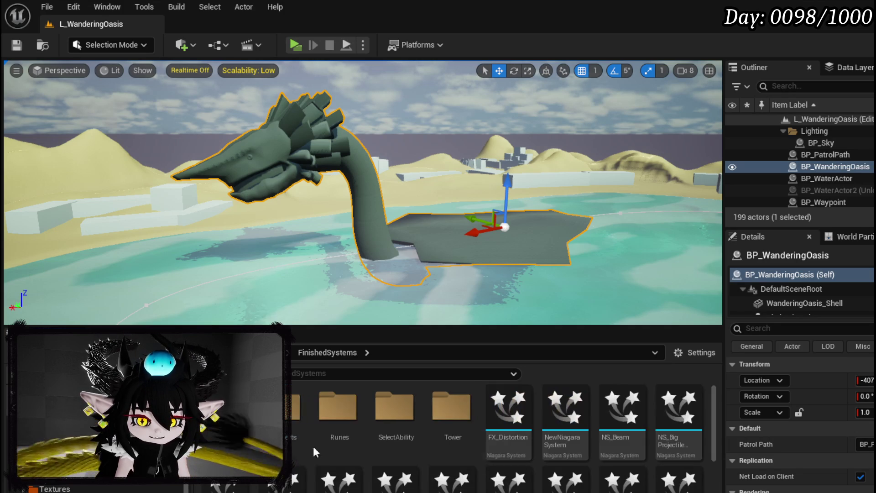
Step: Create a new Niagara system from the SingleLoopingParticle emitter, searching 'Single loo'
right_click(483, 441)
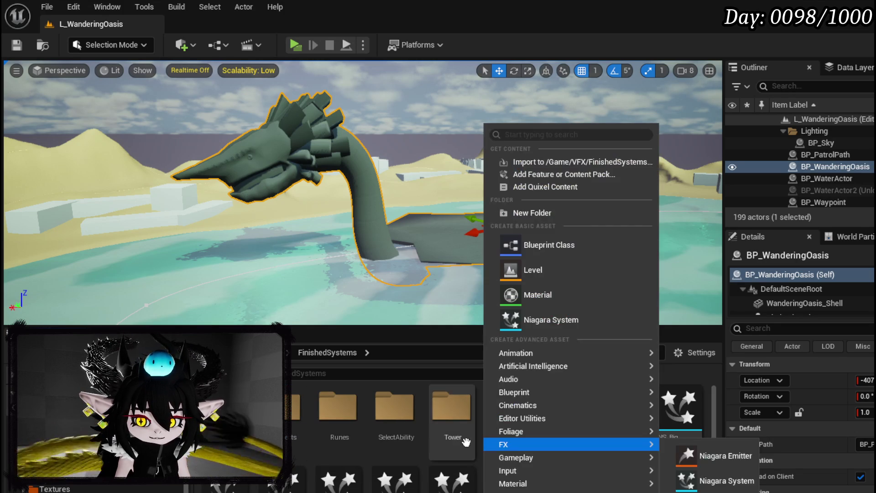
left_click(549, 313)
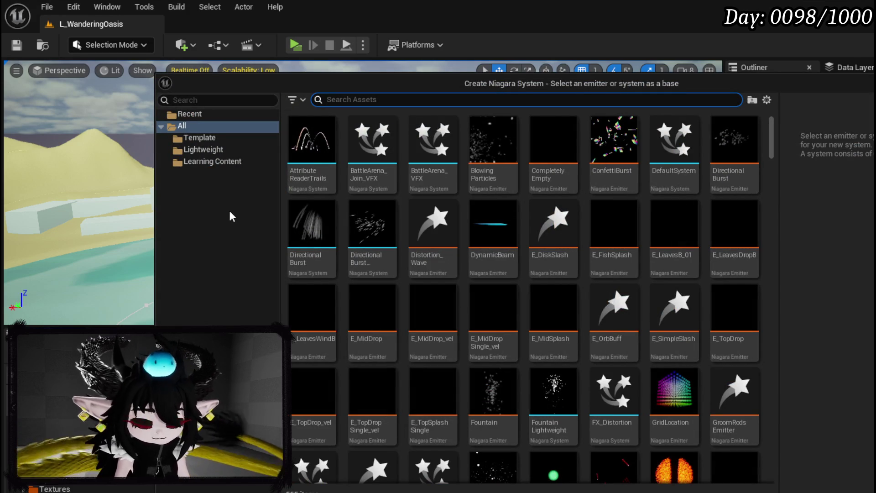
type("E")
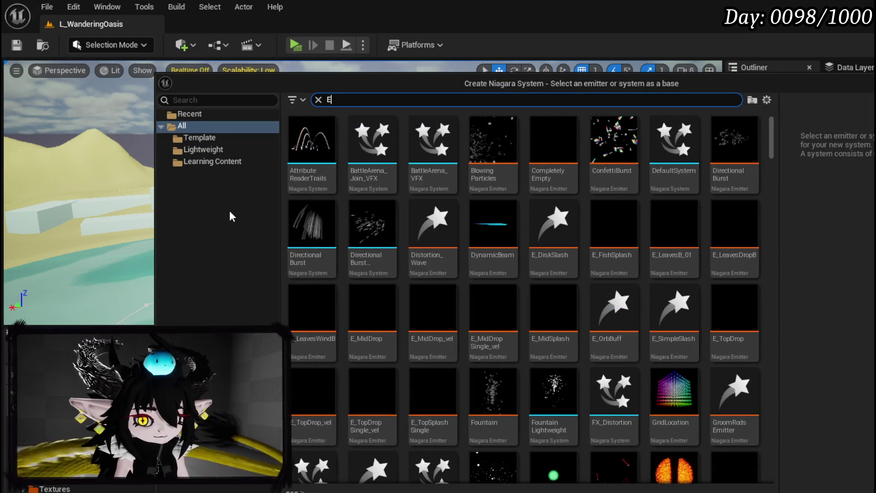
type("mpty")
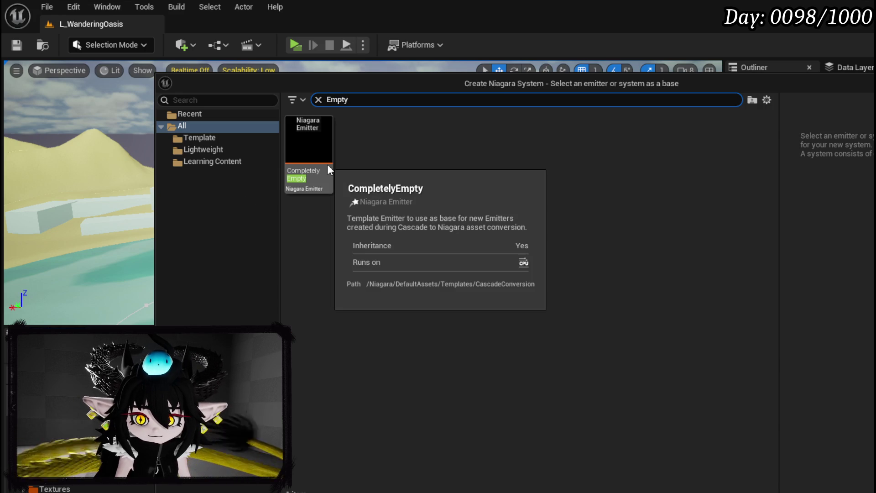
left_click(328, 165)
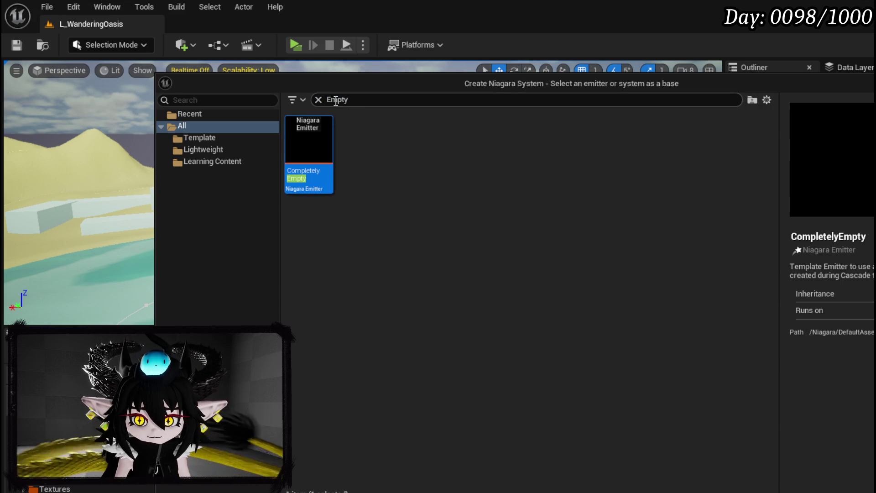
type("Sing")
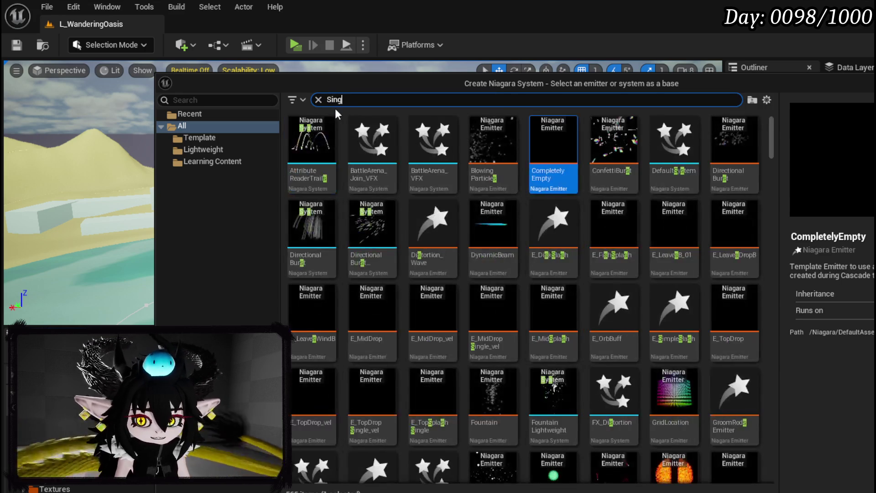
type("le loo")
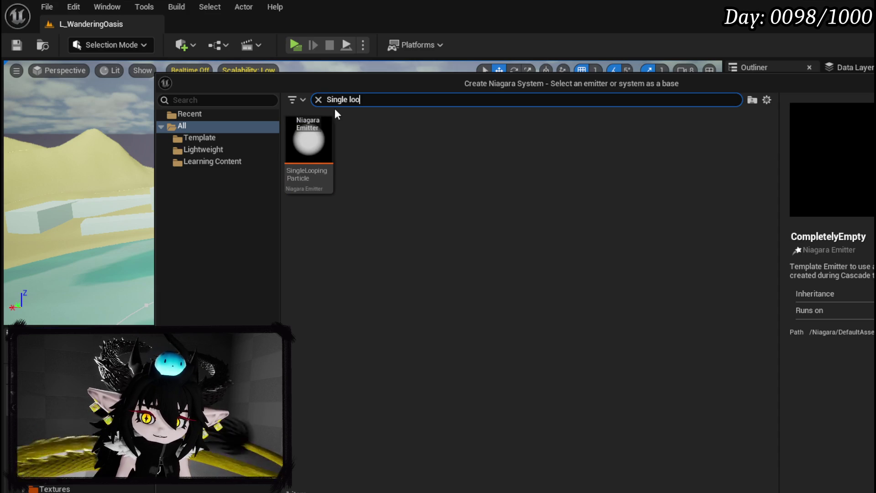
left_click(322, 167)
double_click(322, 167)
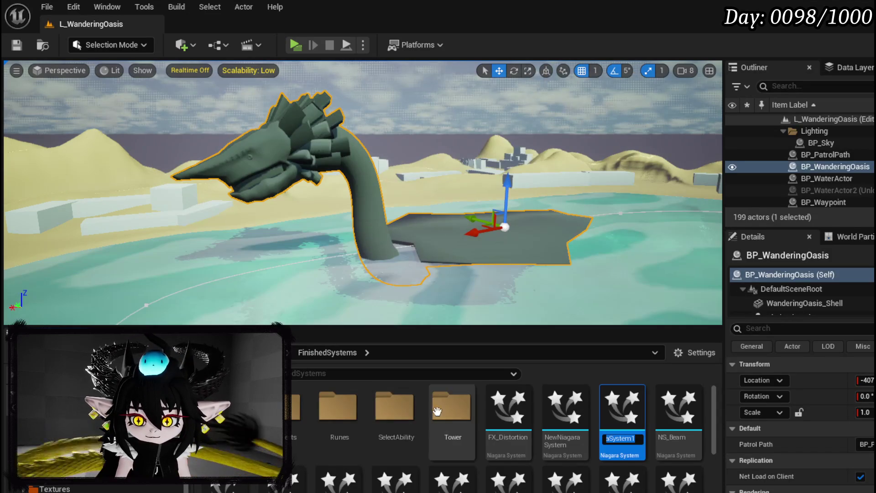
Step: Name the new Niagara system NS_Tentacles and save it
type("NS_Tentac")
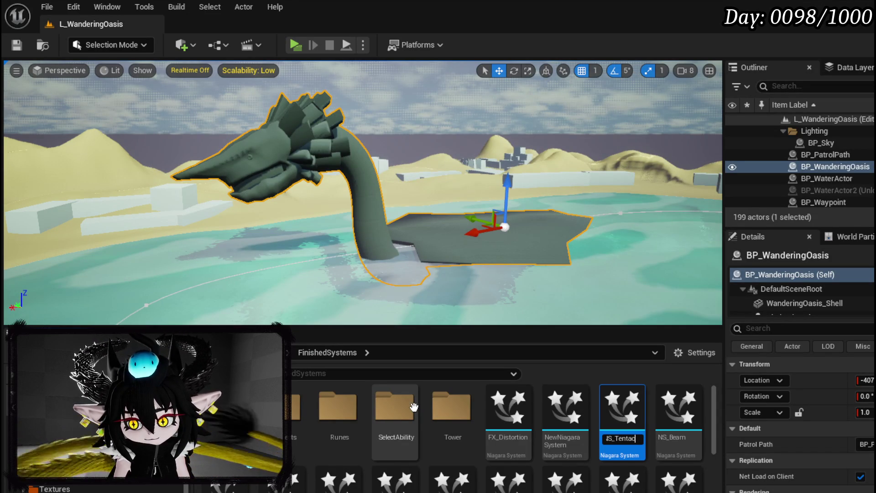
key("Return")
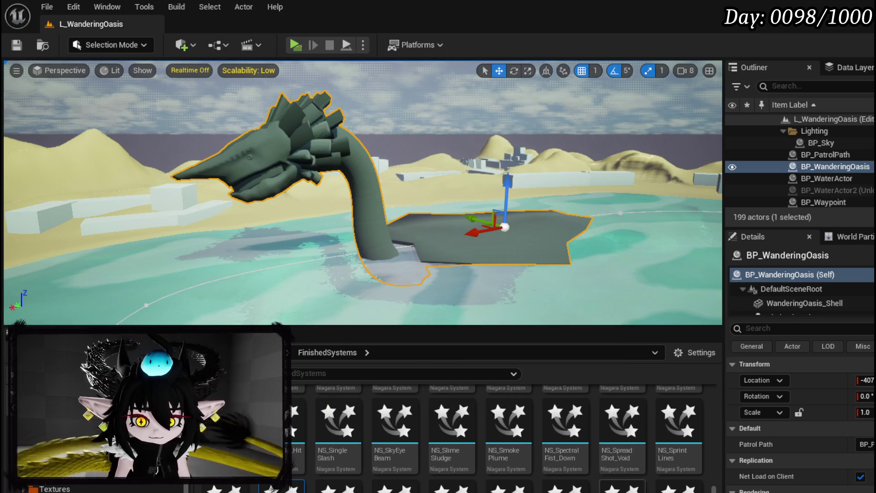
key("ctrl+shift+s")
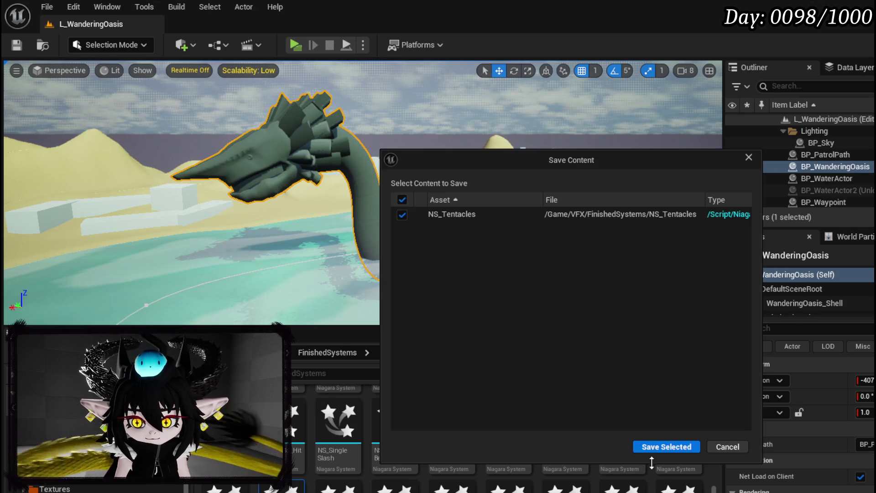
left_click(666, 446)
Step: Open NS_Tentacles in the Niagara editor and bring the emitter's modules into view
left_click_drag(281, 486, 393, 274)
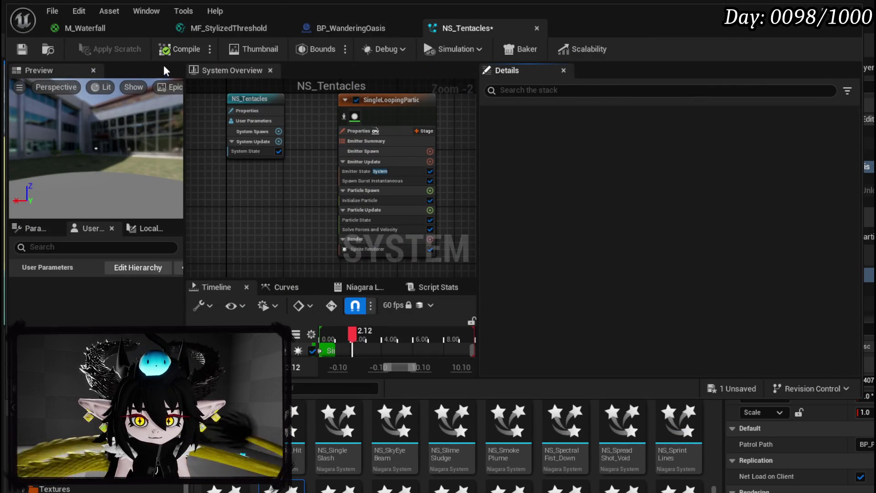
scroll(231, 180, "up", 3)
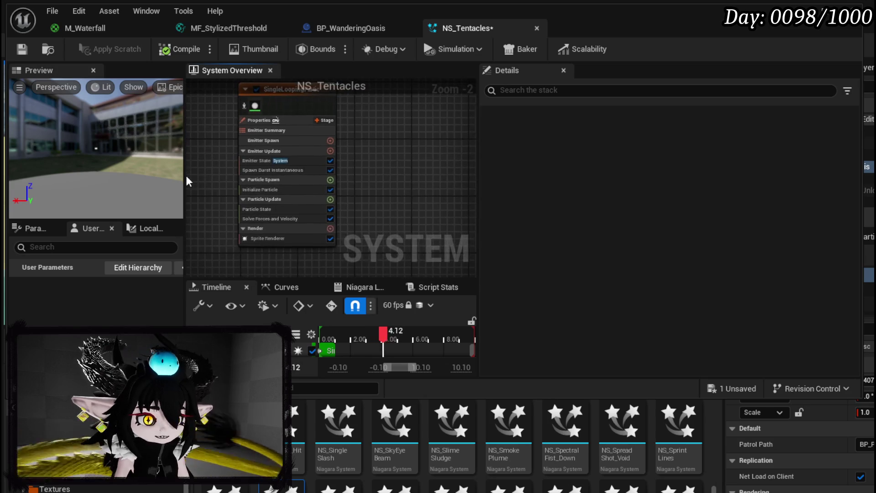
left_click_drag(180, 218, 190, 161)
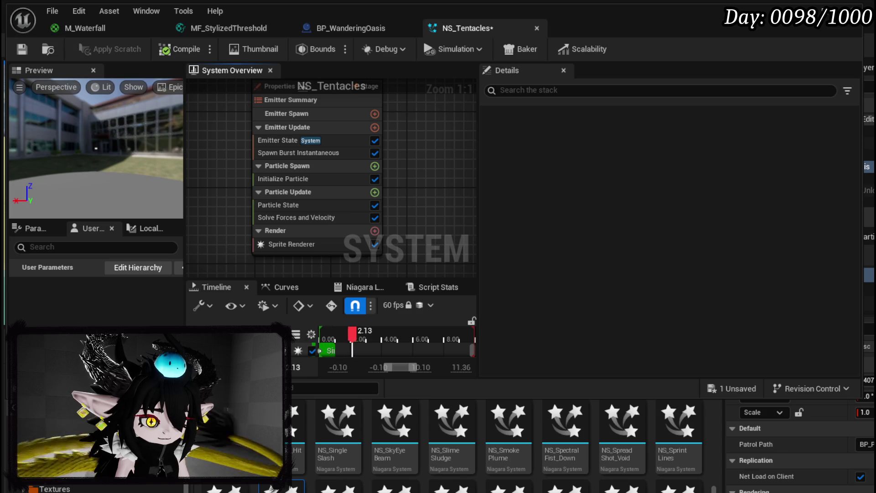
Step: Inspect the Initialize Particle, Emitter State, Particle State and Particle Update modules
left_click(315, 179)
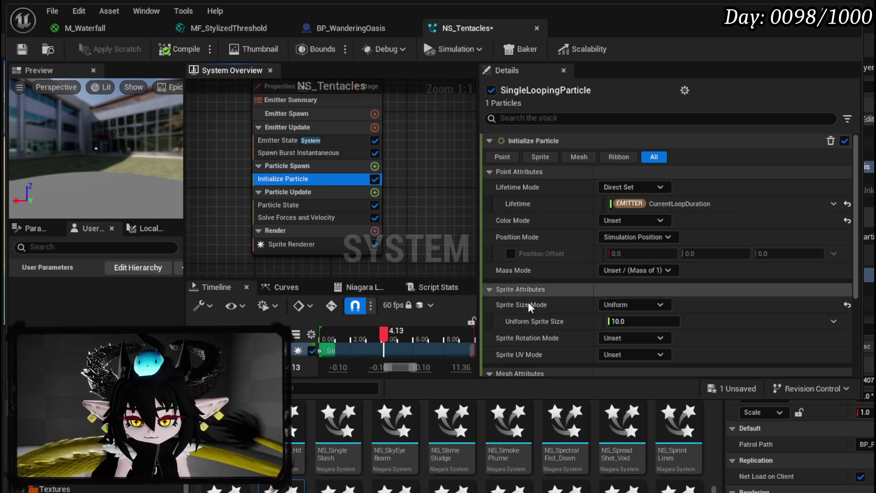
left_click(288, 146)
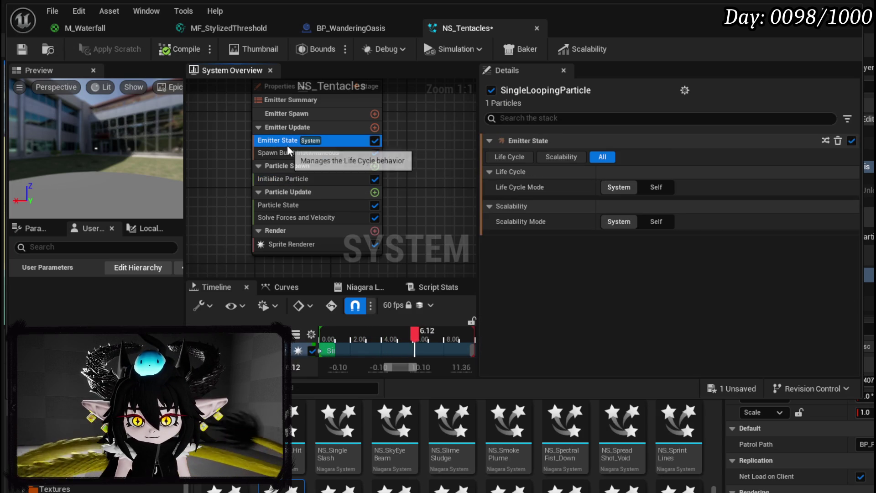
left_click(290, 205)
left_click(288, 191)
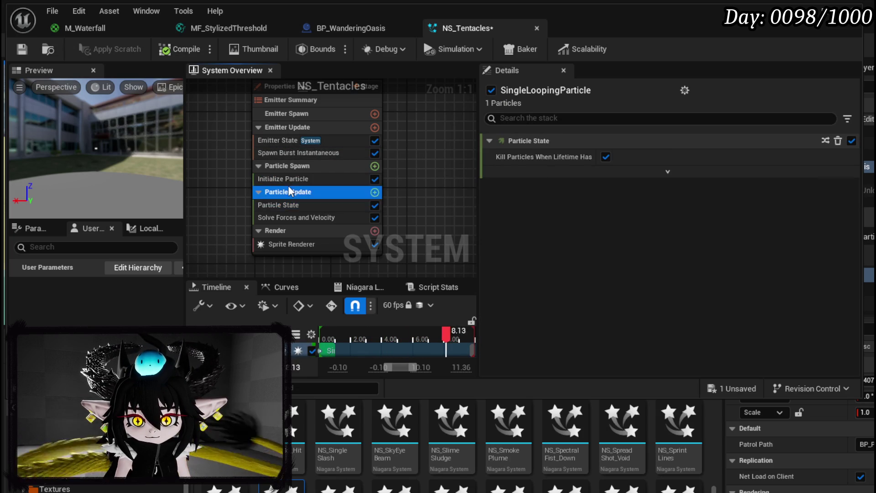
left_click(288, 179)
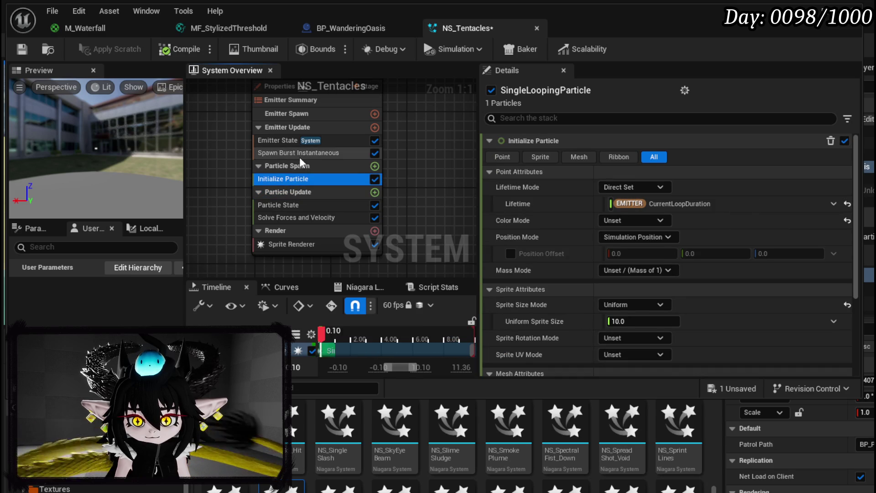
left_click(299, 165)
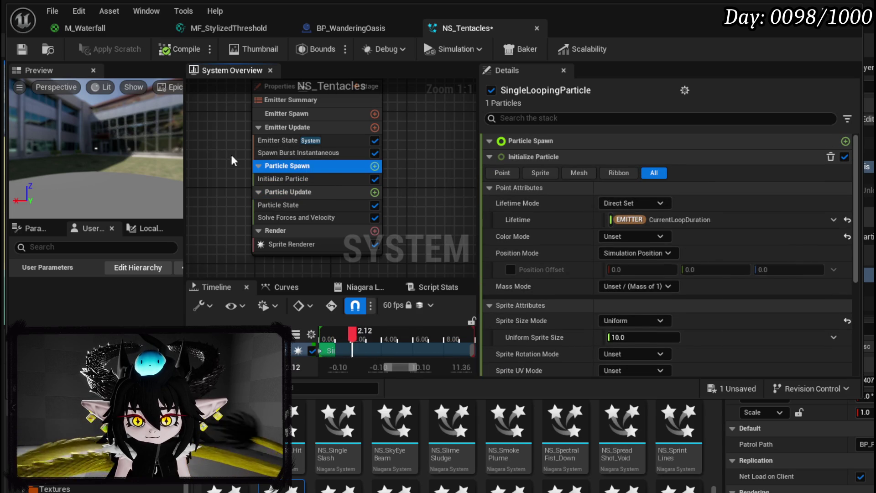
Step: Set Spawn Burst Instantaneous spawn count to 10 and save NS_Tentacles
left_click(299, 152)
left_click(633, 157)
type("10")
key("Return")
key("ctrl+s")
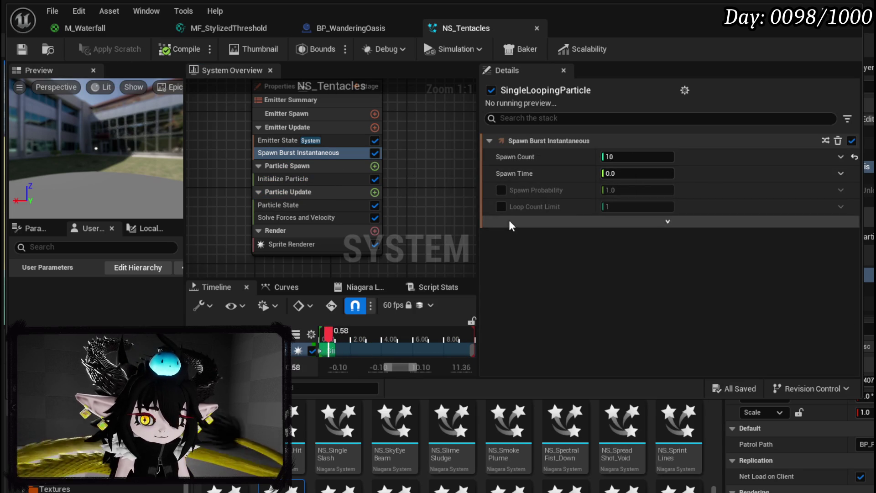
left_click(292, 179)
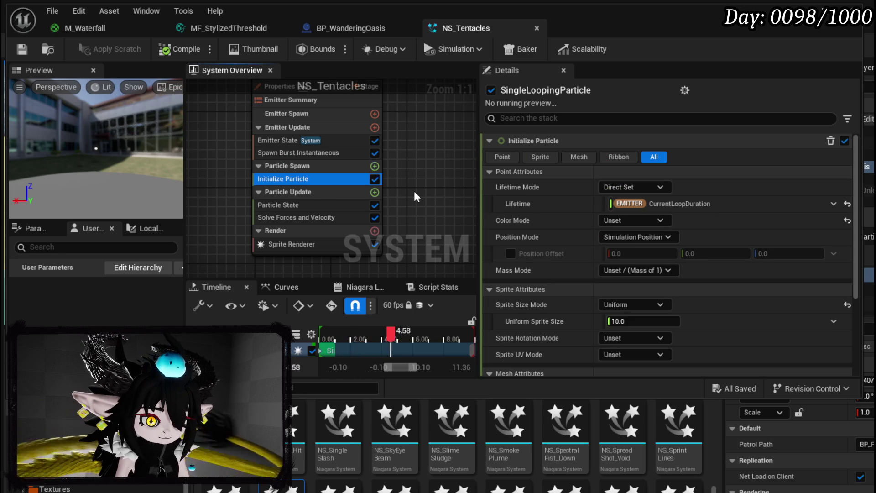
left_click(375, 166)
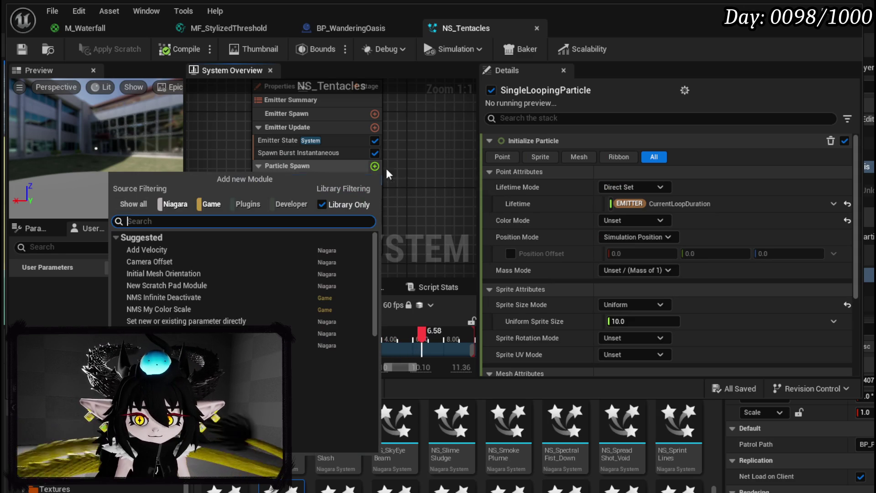
Step: Reduce Initialize Particle's Uniform Sprite Size from 10 to 5
type("set")
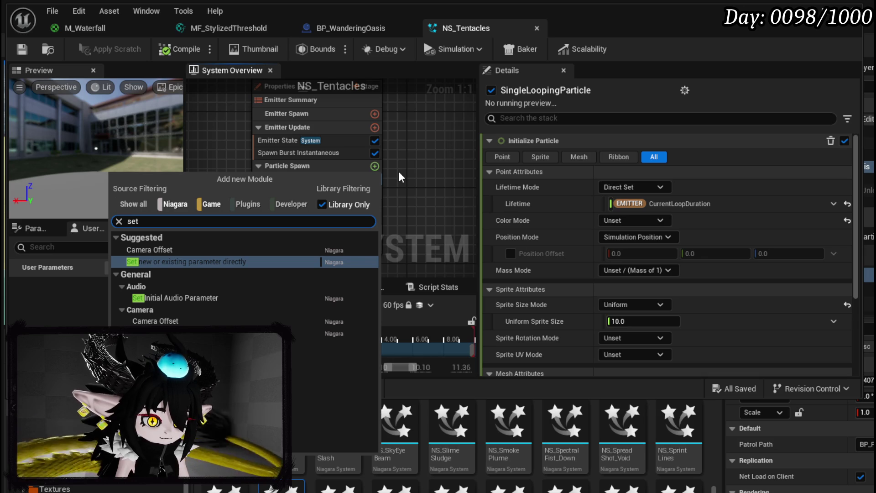
type(" mod")
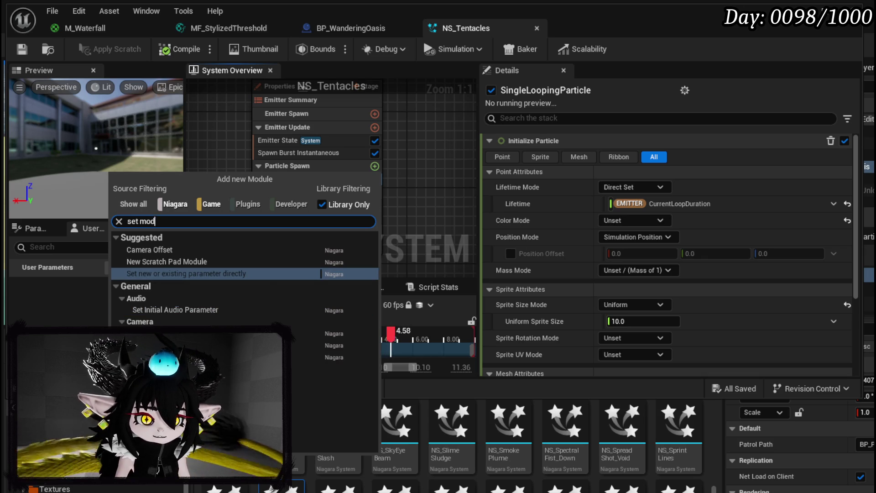
key("Escape")
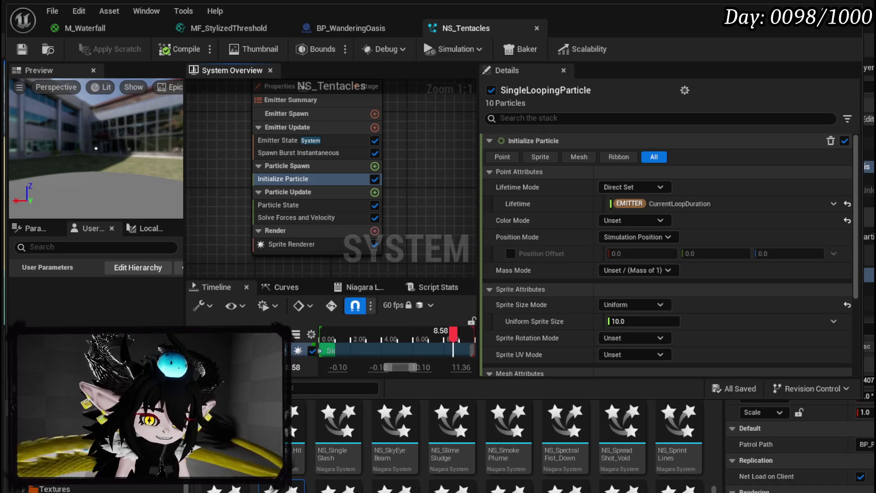
scroll(641, 265, "down", 2)
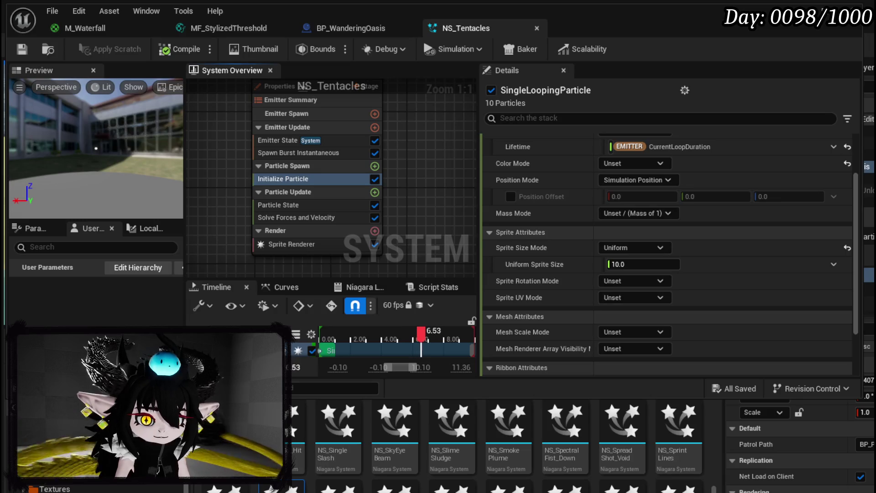
left_click_drag(642, 265, 621, 265)
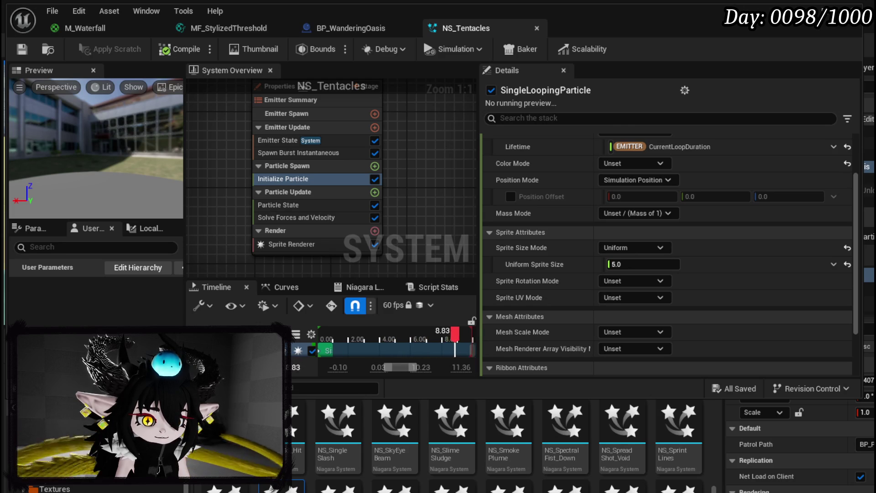
Step: Add a Set Parameters module to the Particle Spawn stage
left_click(375, 166)
type("set")
left_click(247, 263)
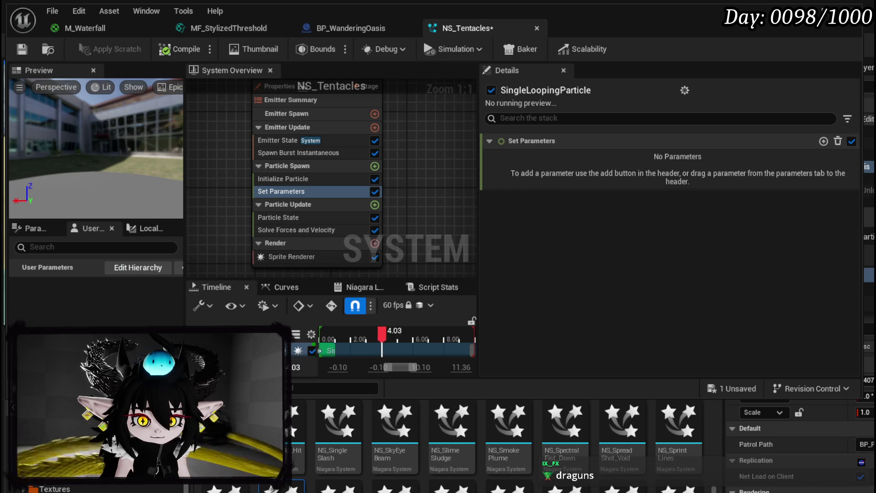
Step: Make the Set module set Particles.Position using Add Vector to Position
left_click(823, 141)
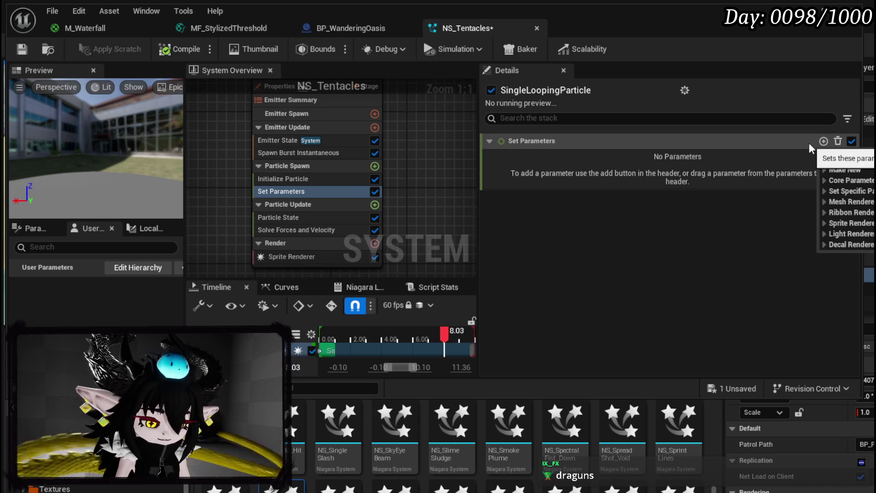
type("particles")
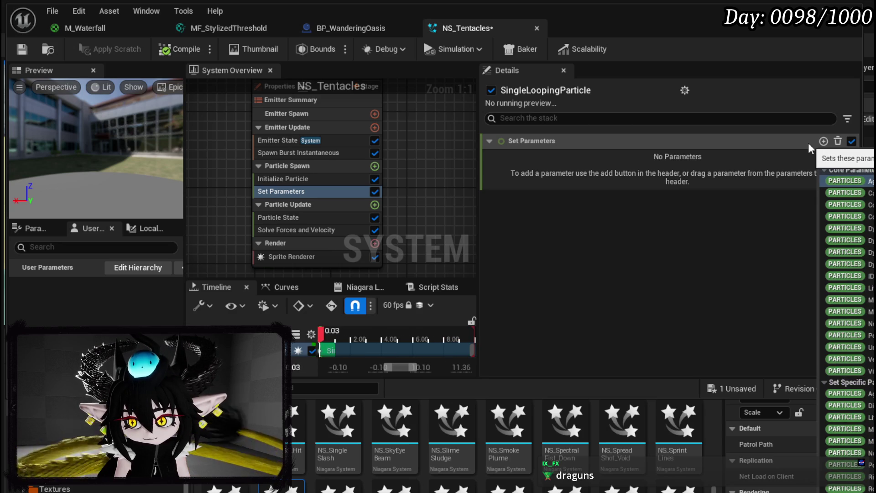
type(" pos")
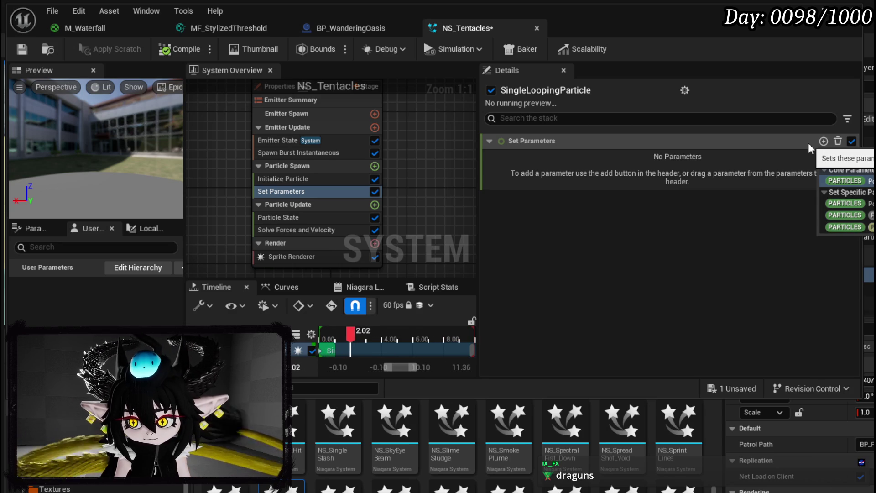
left_click(858, 180)
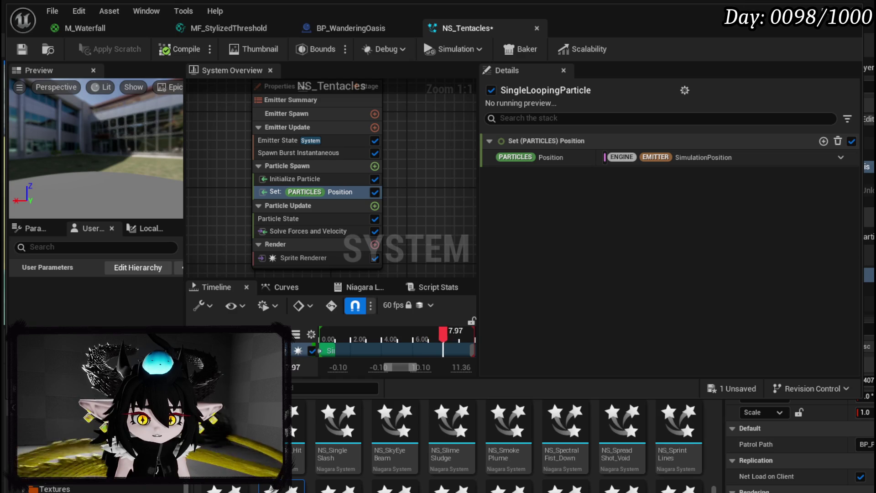
left_click(840, 158)
left_click(842, 159)
left_click(841, 158)
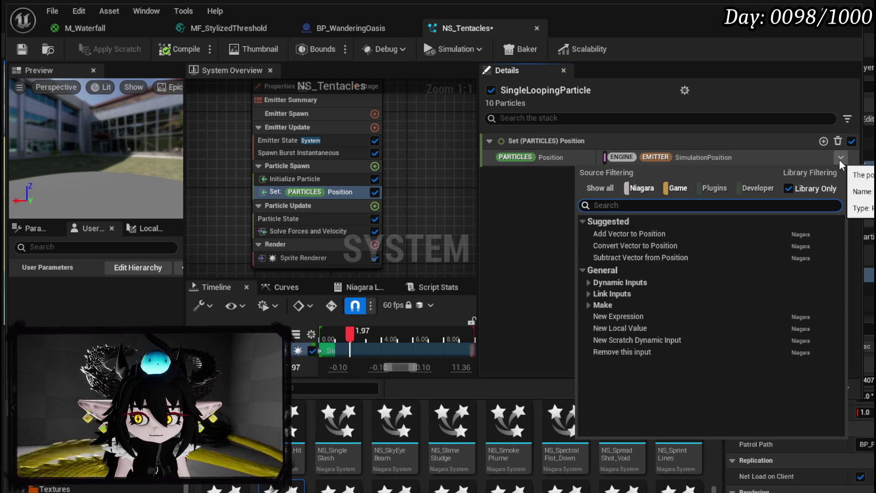
type("add")
left_click(668, 235)
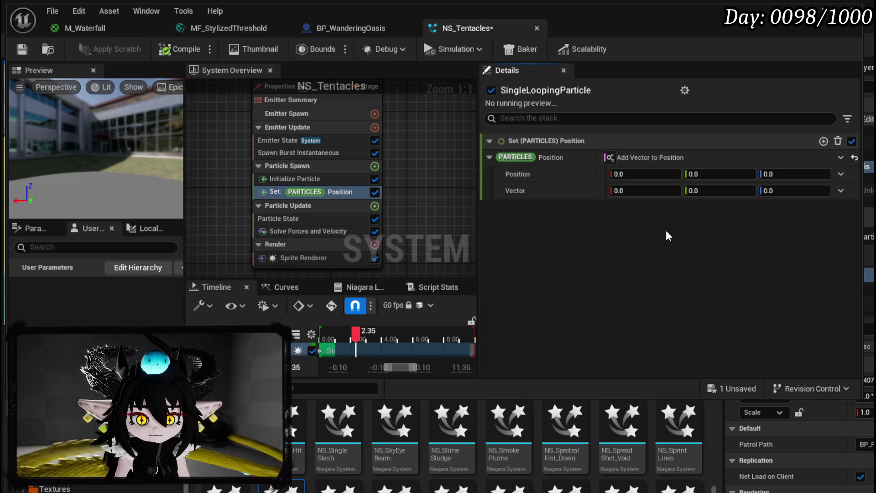
Step: Use Simulation Position as the base position and Make Vector as the offset
left_click(841, 174)
type("sim")
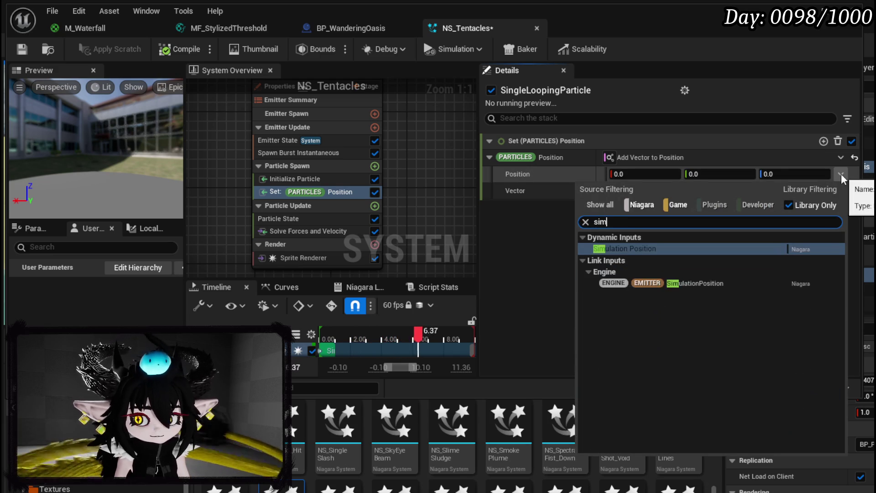
left_click(675, 248)
left_click(841, 191)
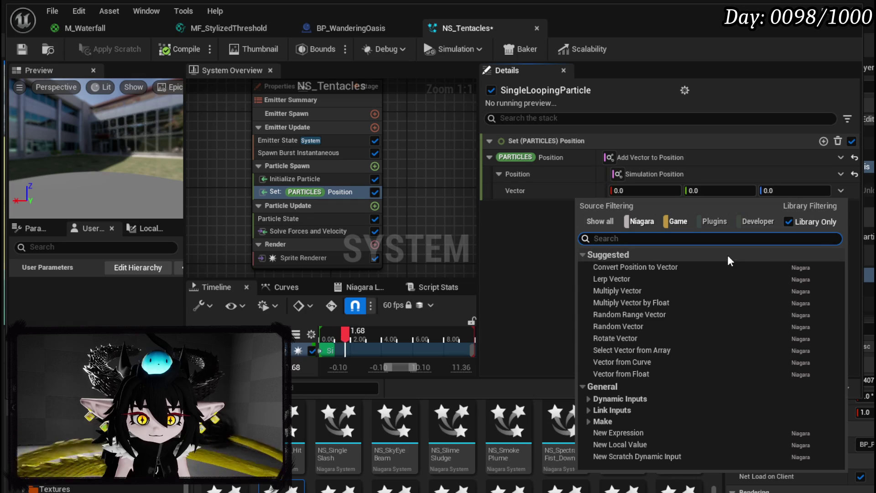
type("make")
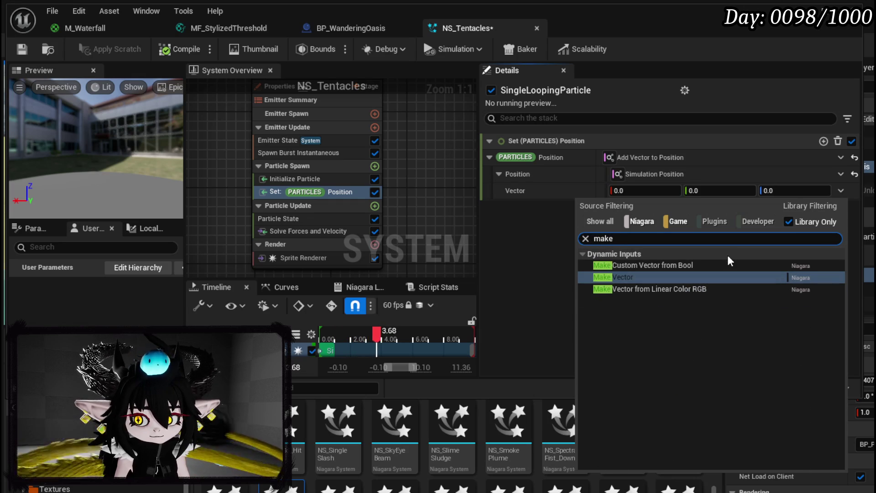
key("Return")
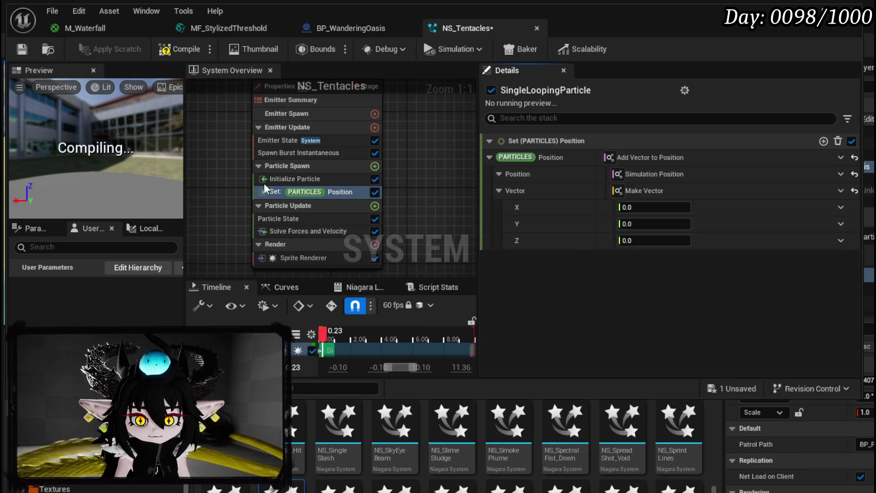
Step: Drive Make Vector X with Return Normalized Exec Index, Normalized Index Scale 100
left_click_drag(123, 150, 124, 130)
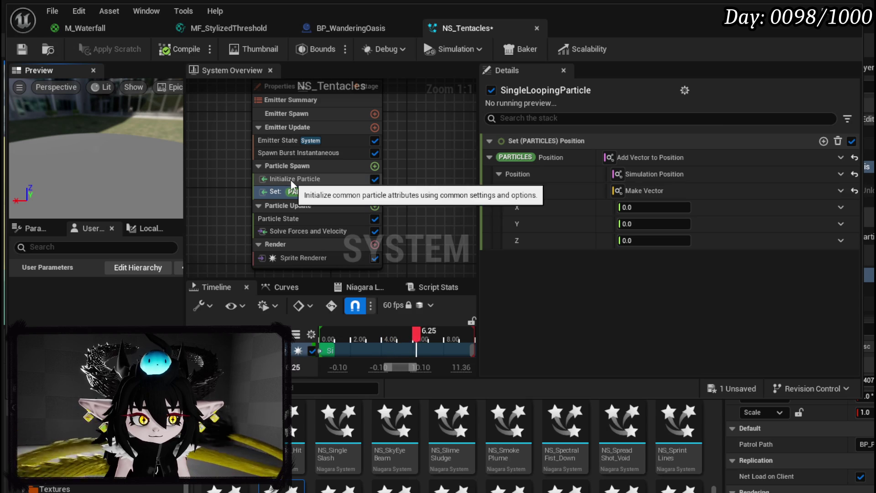
mouse_move(99, 163)
left_mouse_down()
mouse_move(110, 163)
mouse_move(91, 164)
mouse_move(115, 164)
mouse_move(84, 165)
mouse_move(178, 158)
left_mouse_up()
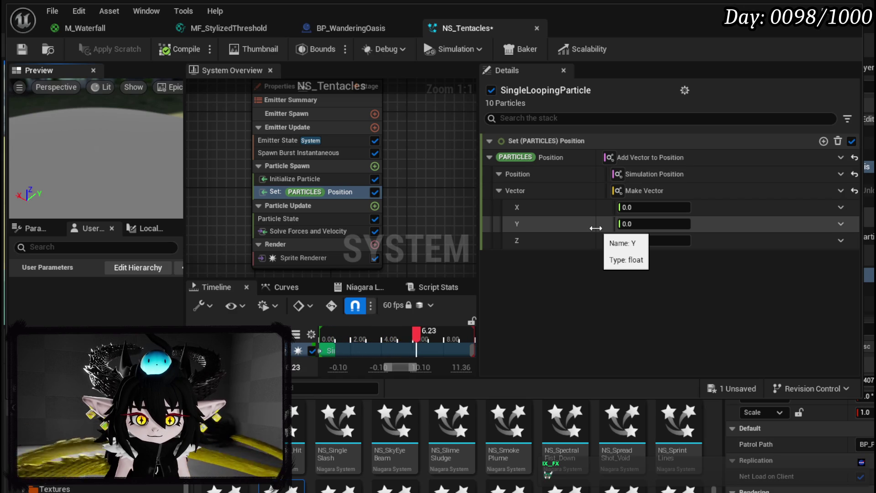
left_click(841, 208)
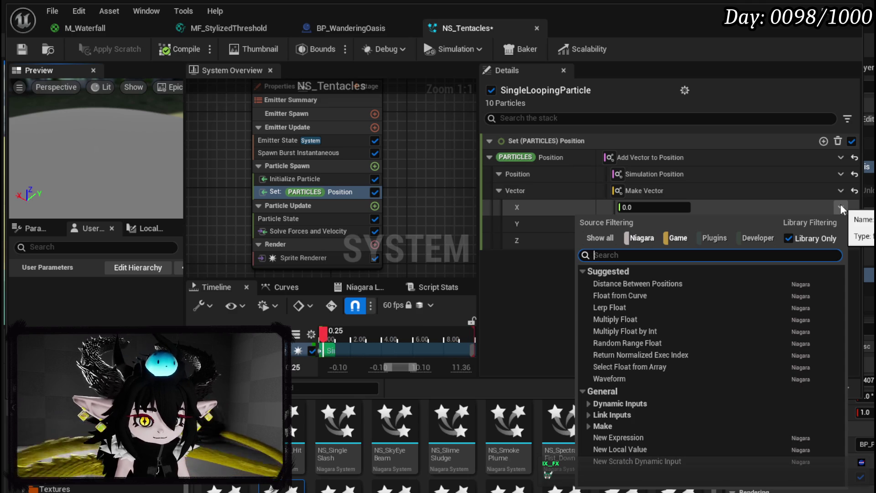
type("normal")
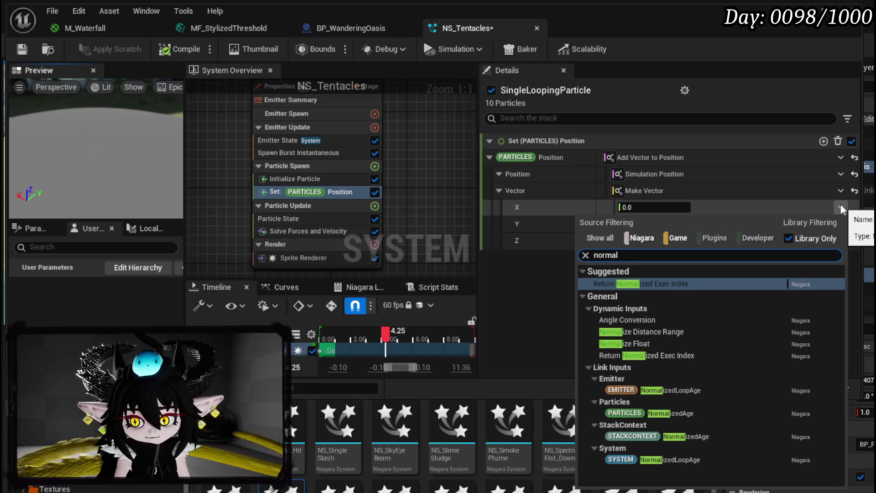
left_click(665, 284)
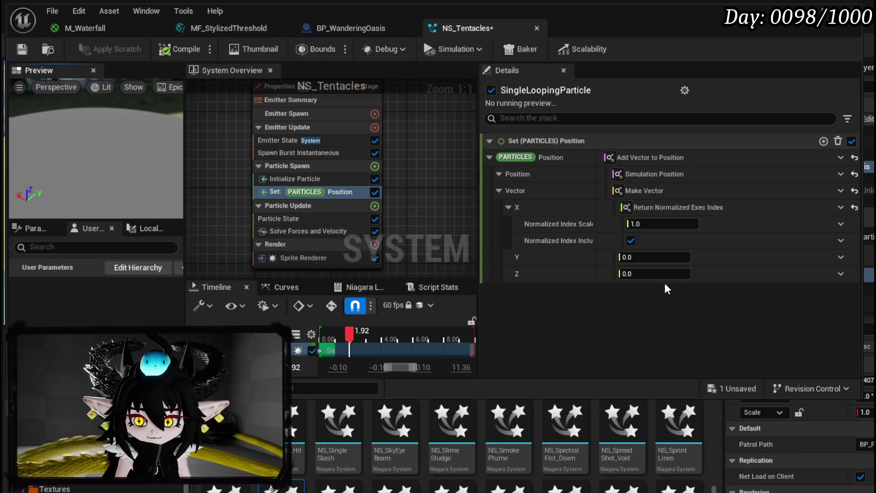
left_click(664, 224)
type("100")
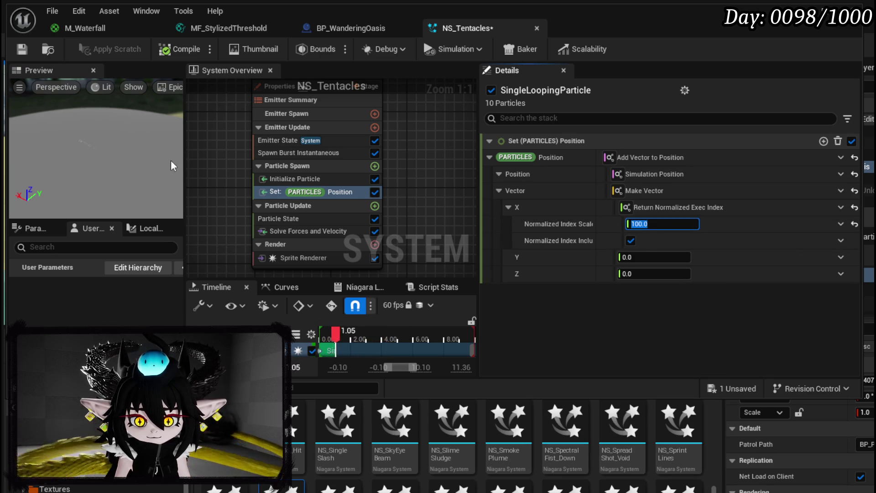
mouse_move(96, 150)
left_mouse_down()
mouse_move(118, 156)
mouse_move(118, 183)
mouse_move(141, 183)
mouse_move(129, 179)
left_mouse_up()
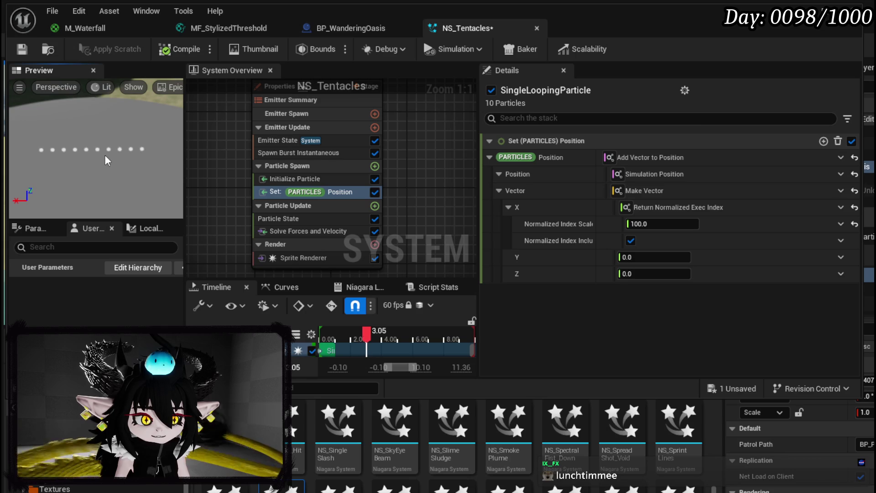
Step: Save NS_Tentacles and enable Grid in the preview, keeping Lightweight checked
left_click(22, 49)
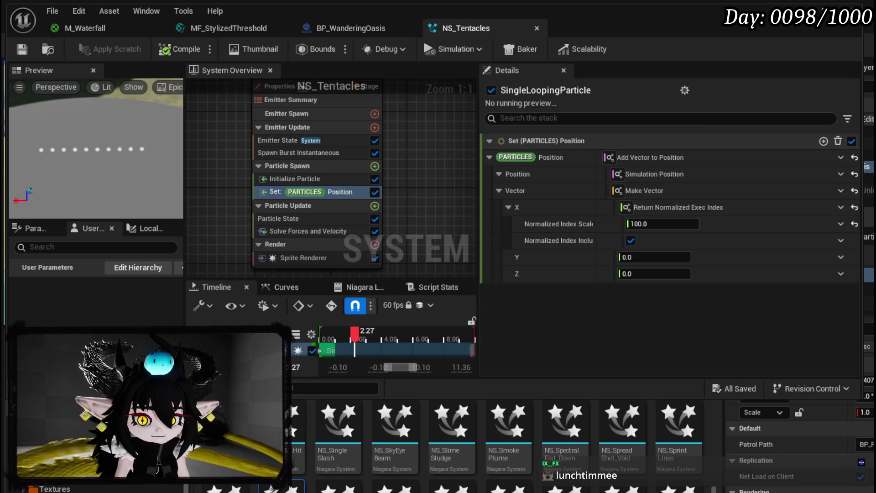
left_click(131, 87)
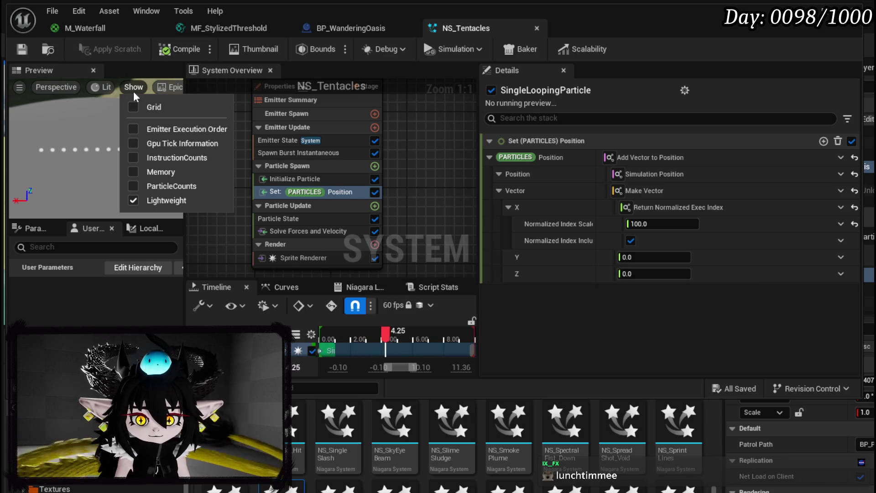
left_click(132, 108)
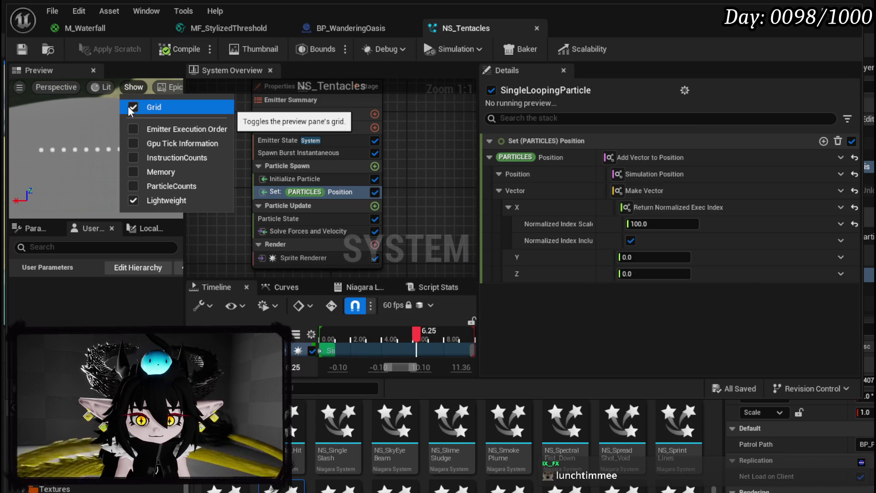
left_click(147, 96)
left_click(137, 89)
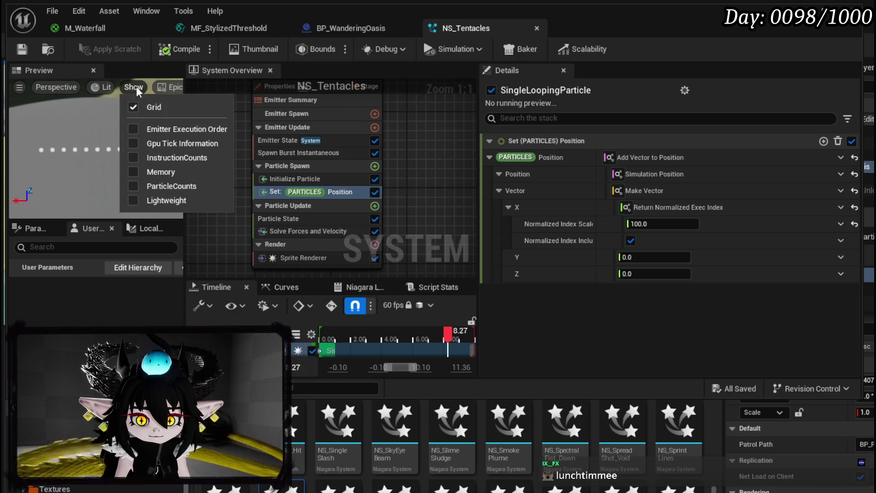
left_click(136, 201)
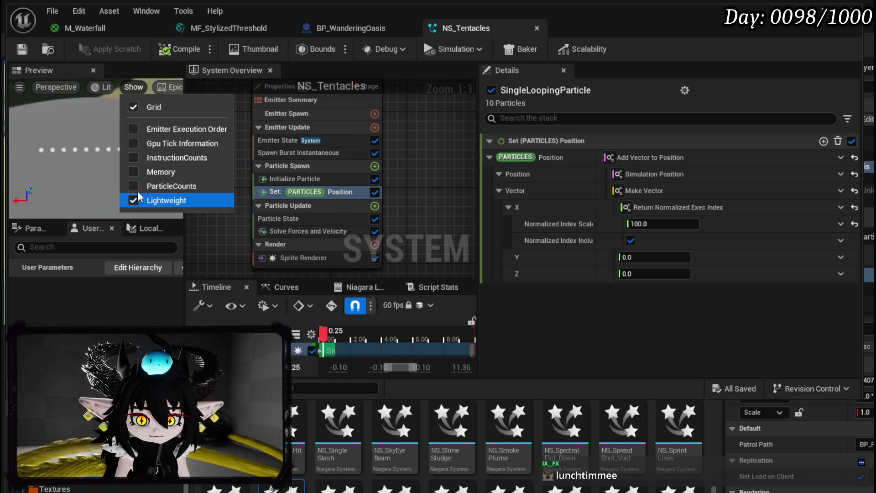
left_click(136, 89)
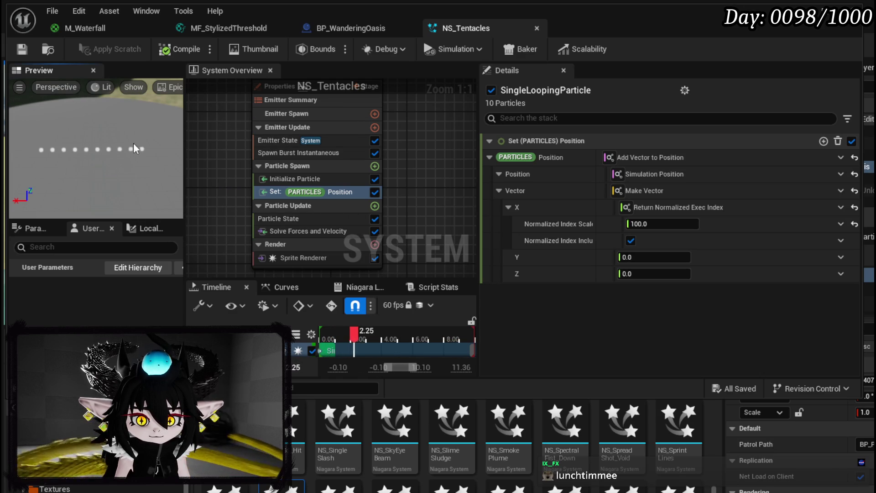
Step: Scroll the emitter stack to the Render group and start adding a renderer
scroll(98, 155, "up", 5)
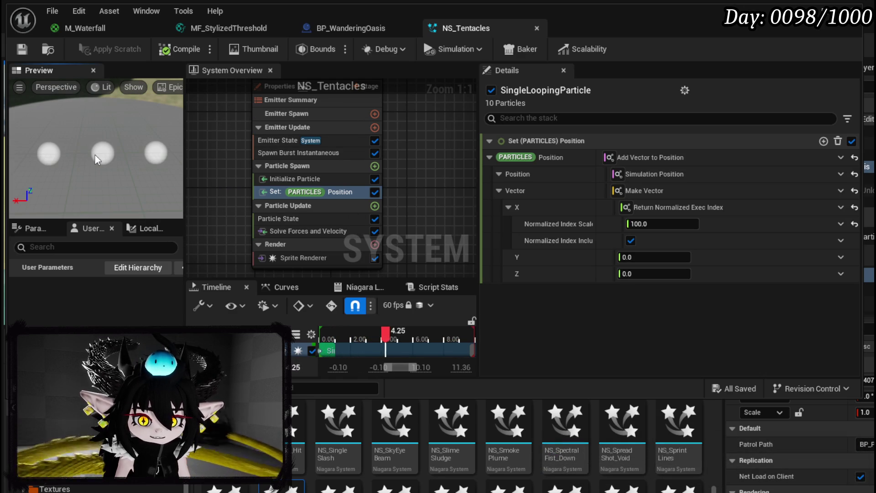
scroll(96, 164, "down", 3)
scroll(96, 171, "down", 3)
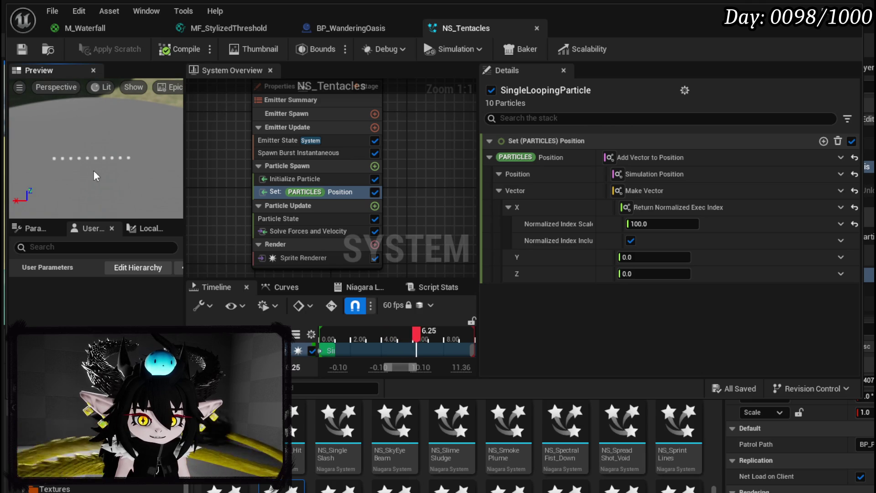
scroll(94, 180, "up", 5)
scroll(98, 178, "down", 2)
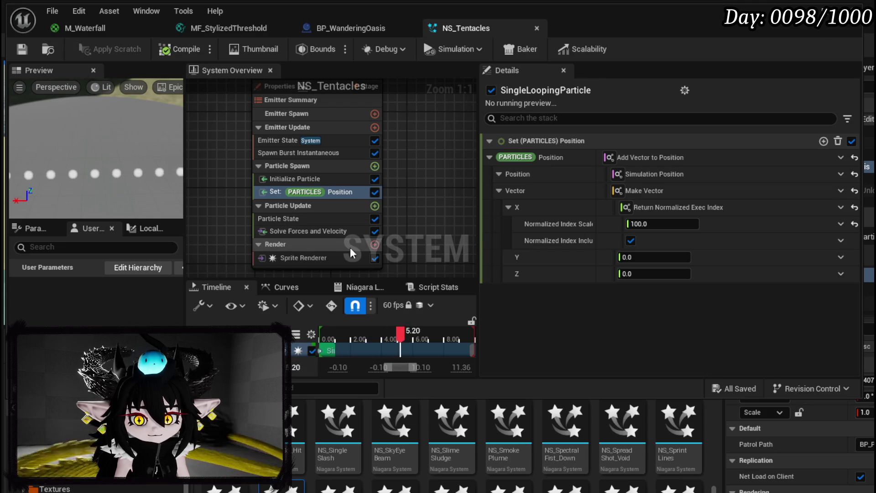
left_click(374, 244)
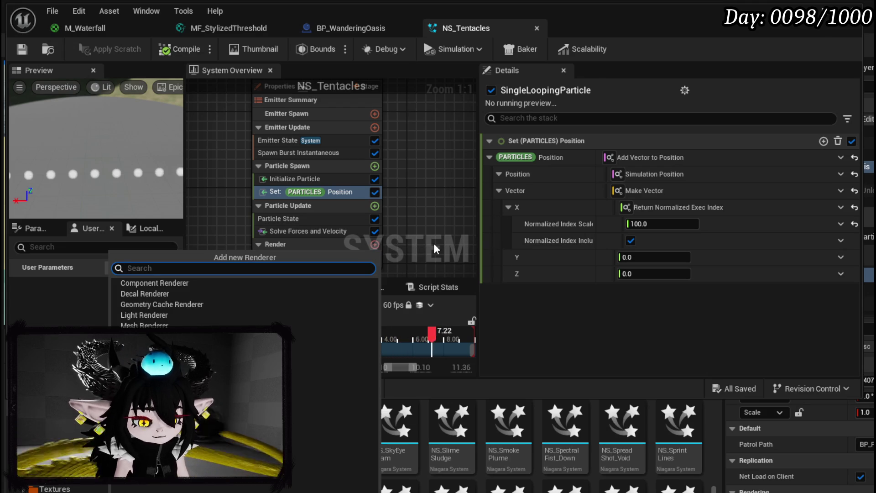
Step: Add a Ribbon Renderer, save NS_Tentacles, and switch back to L_WanderingOasis
type("Rib")
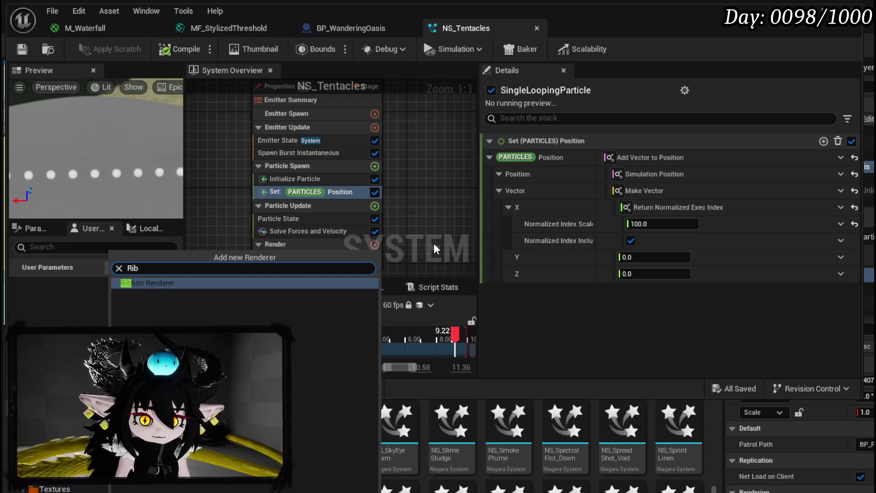
key("Return")
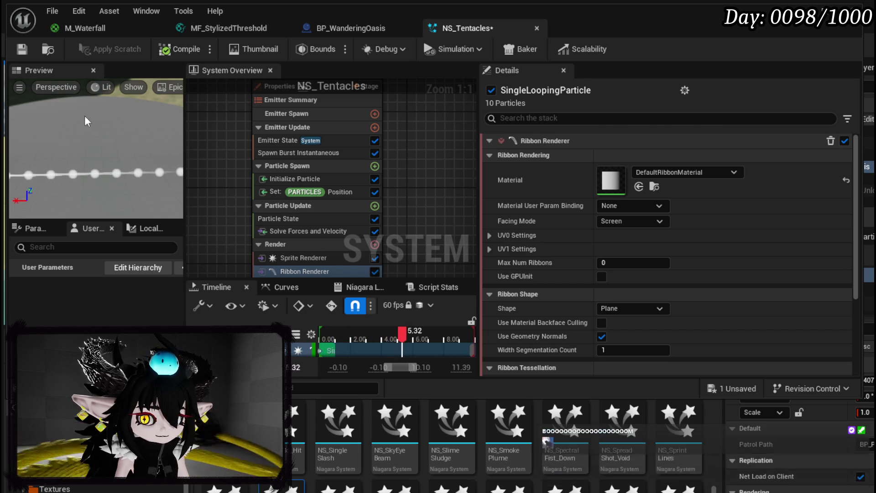
key("ctrl+s")
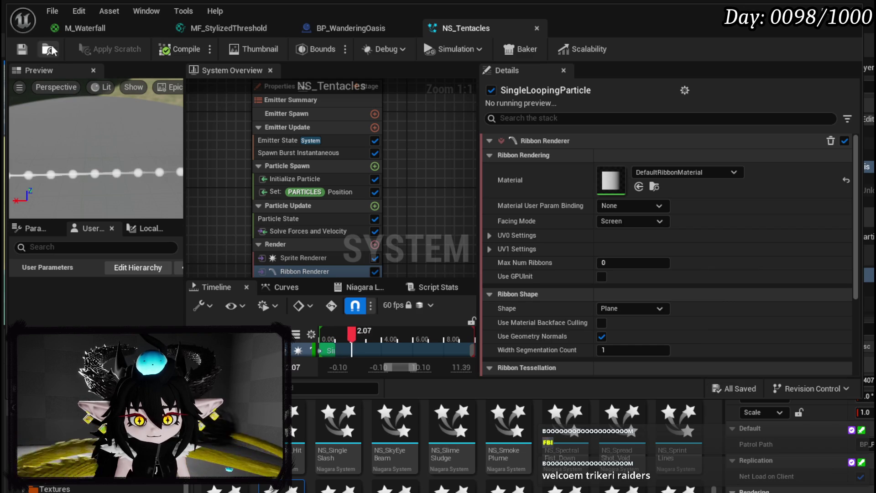
key("alt+Tab")
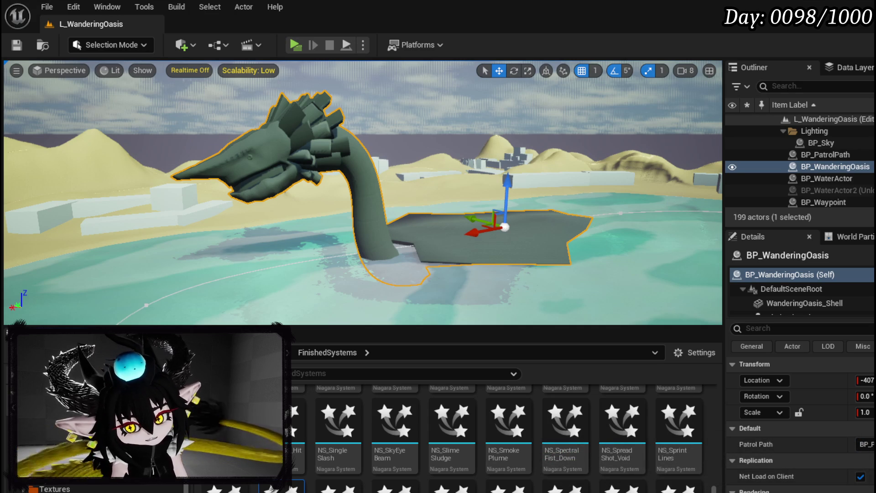
Step: Open L_DungeonCreationTest from File > Recent Levels
left_click_drag(354, 174, 337, 166)
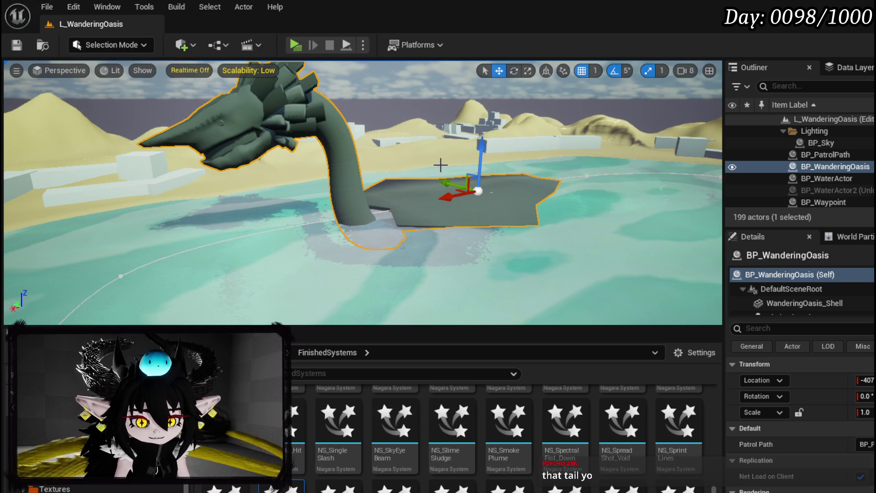
key("f")
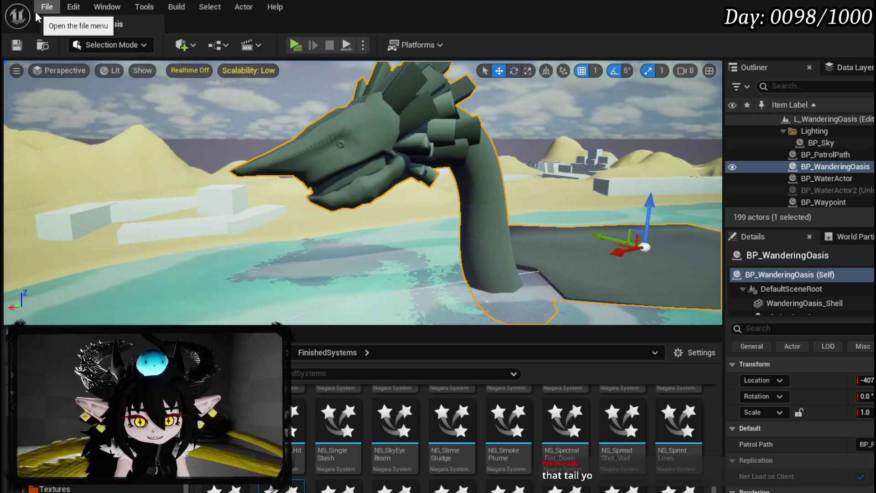
left_click(36, 13)
mouse_move(96, 93)
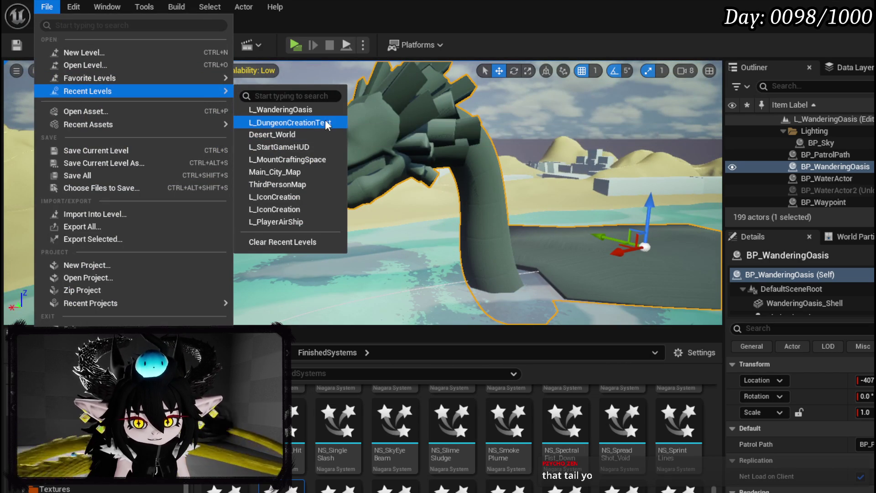
left_click(411, 143)
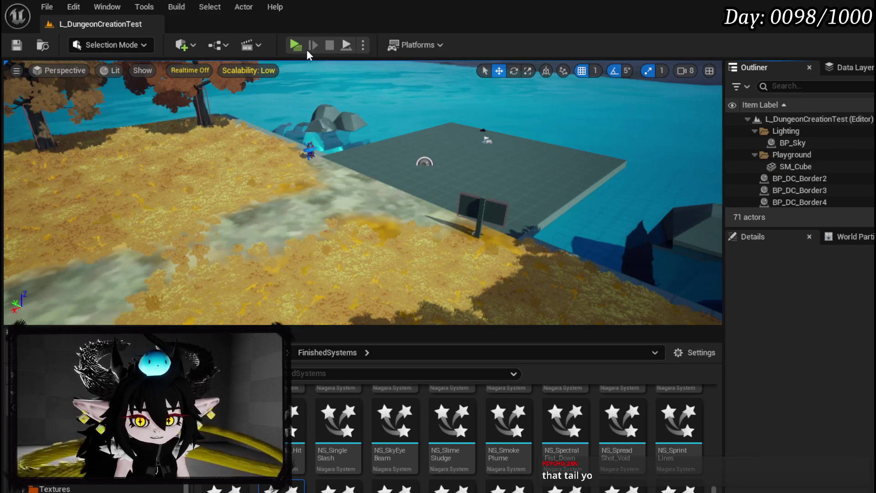
Step: Playtest briefly, then remove the breakpoint from the MC_OrientMovement event
key("alt+p")
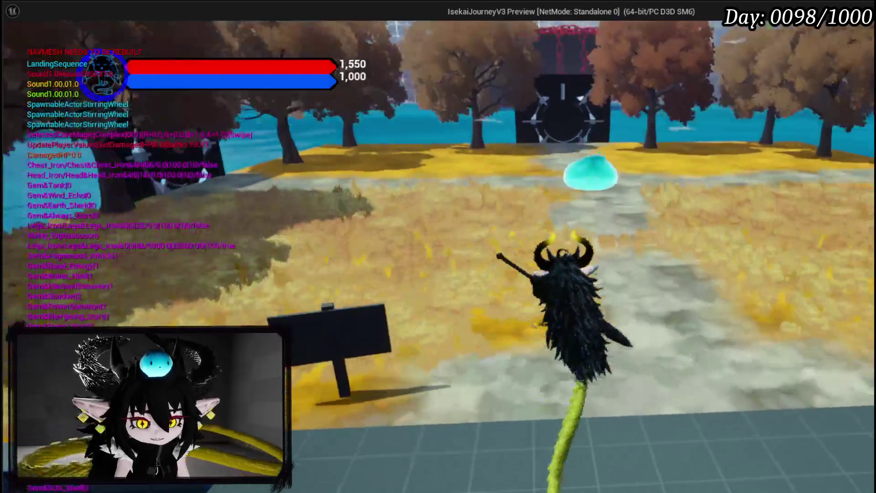
key("w")
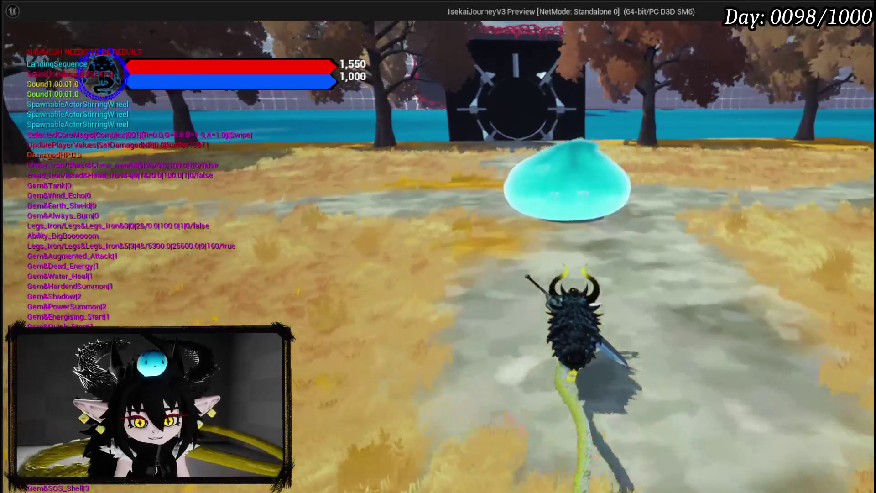
key("Escape")
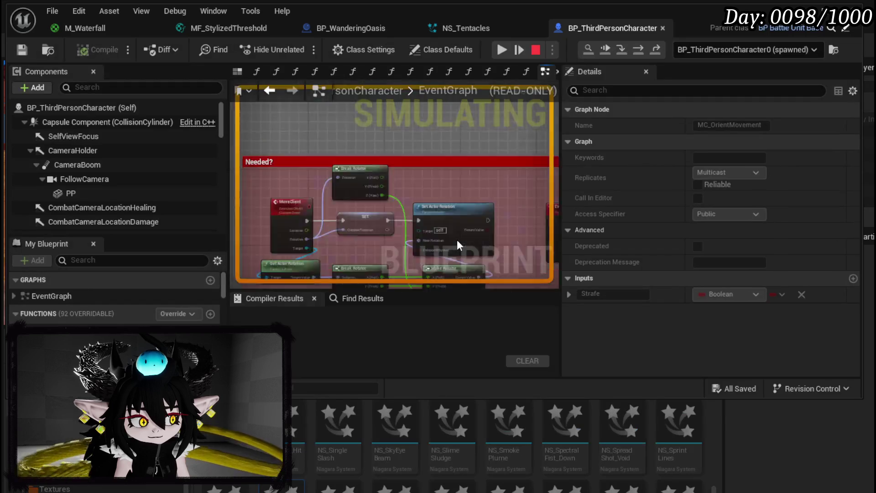
right_click(386, 186)
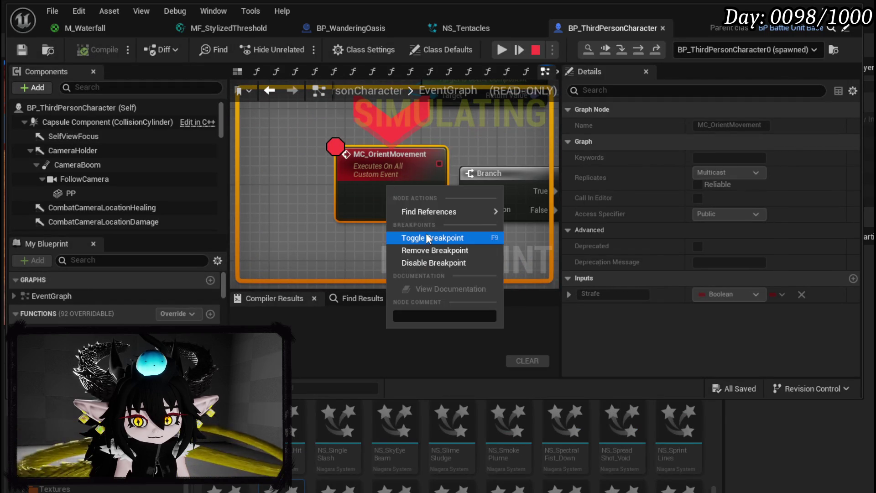
left_click(425, 248)
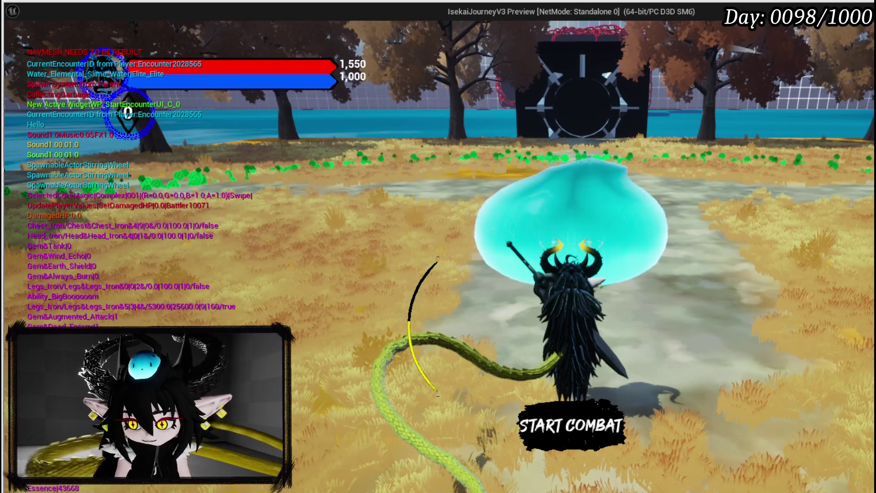
Step: Shrink the game preview window, fight the slime with shield blocking, then stop
left_click_drag(875, 492, 815, 423)
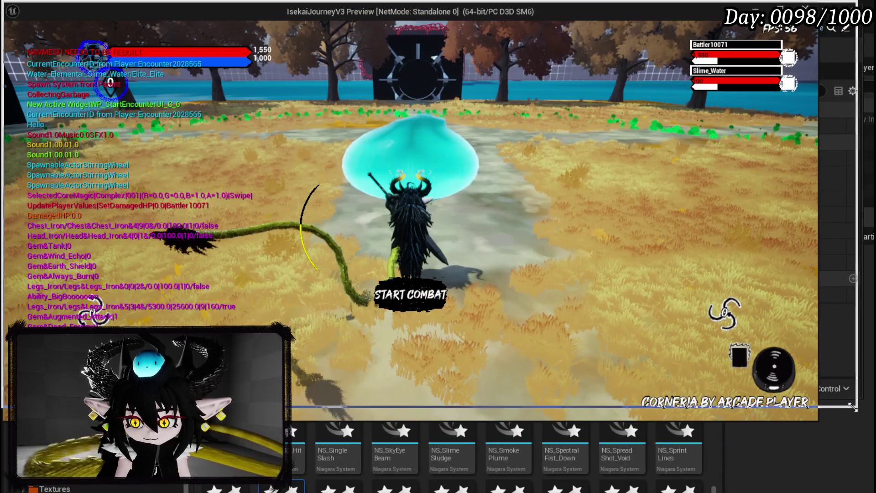
left_click_drag(861, 403, 863, 404)
key("s")
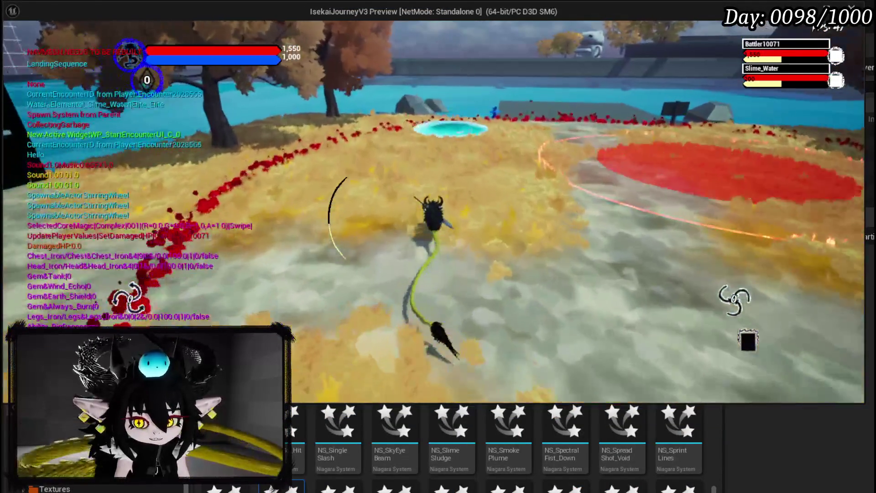
key("e")
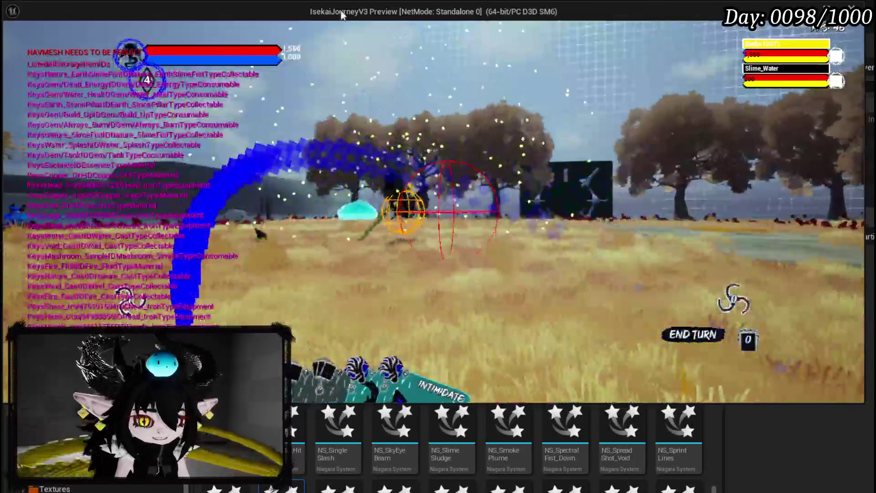
key("Escape")
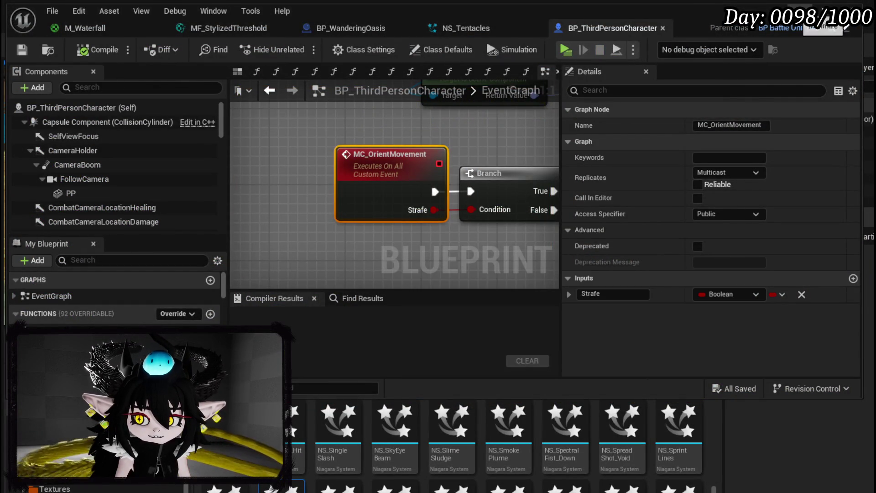
Step: Launch the Isekai Journey game preview again with Alt+P
key("alt+p")
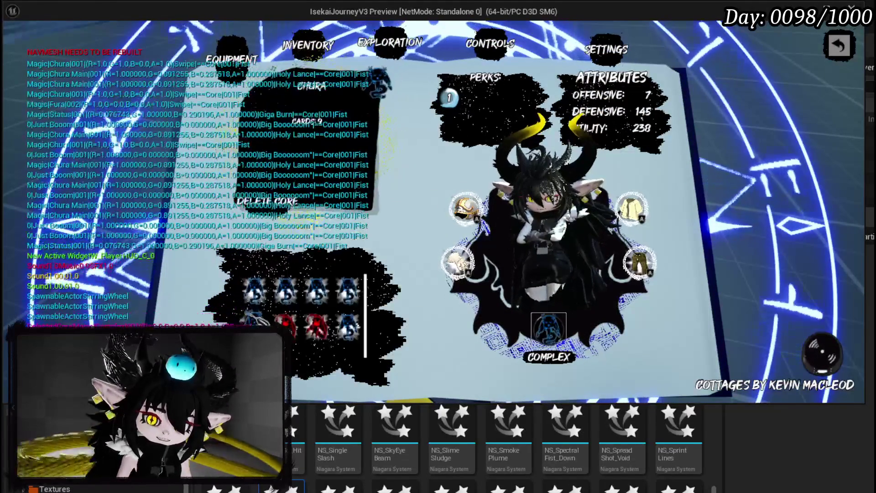
Step: Create a magenta core named Test and select it as the character's active core
key("Return")
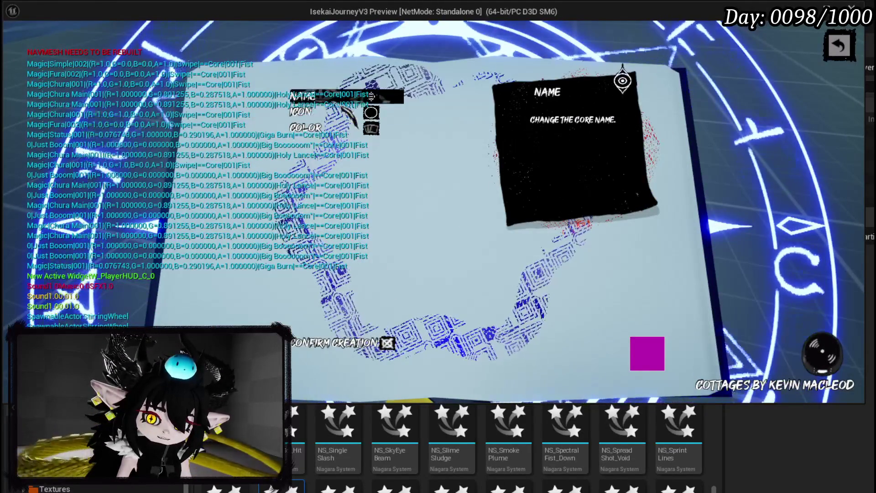
key("Down")
key("Down")
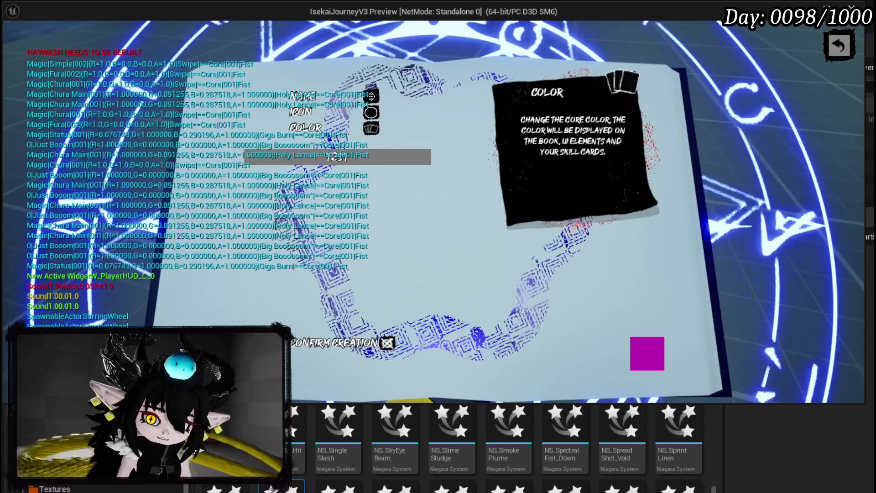
type("Test")
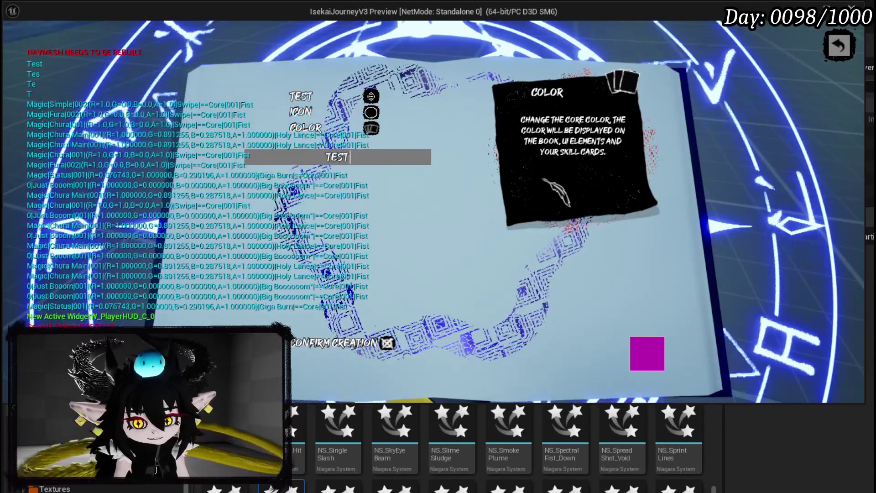
key("Return")
key("Down")
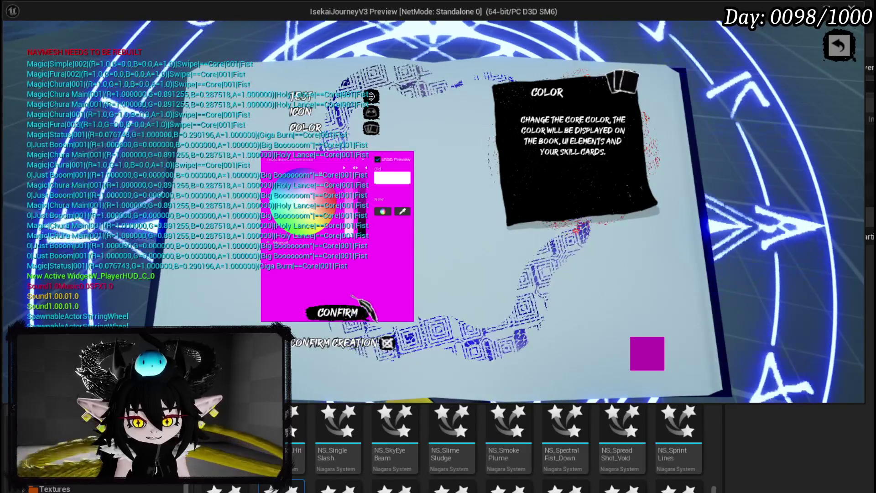
key("Return")
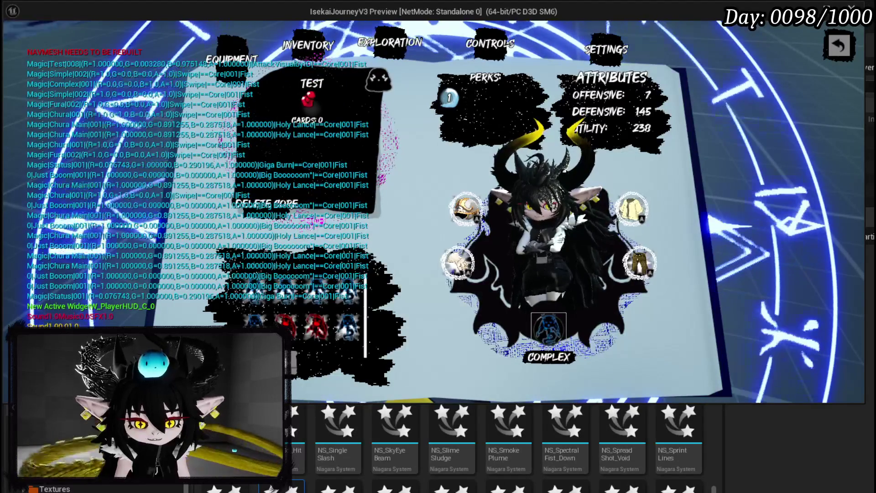
key("Return")
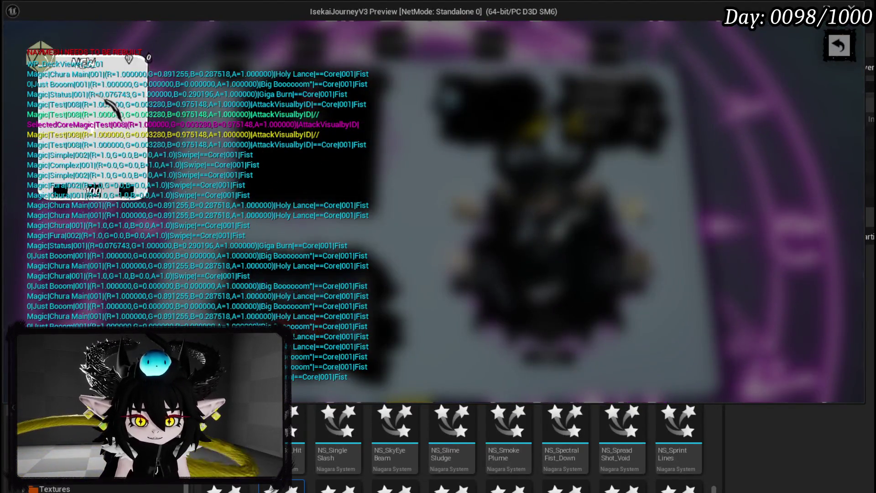
left_click(106, 100)
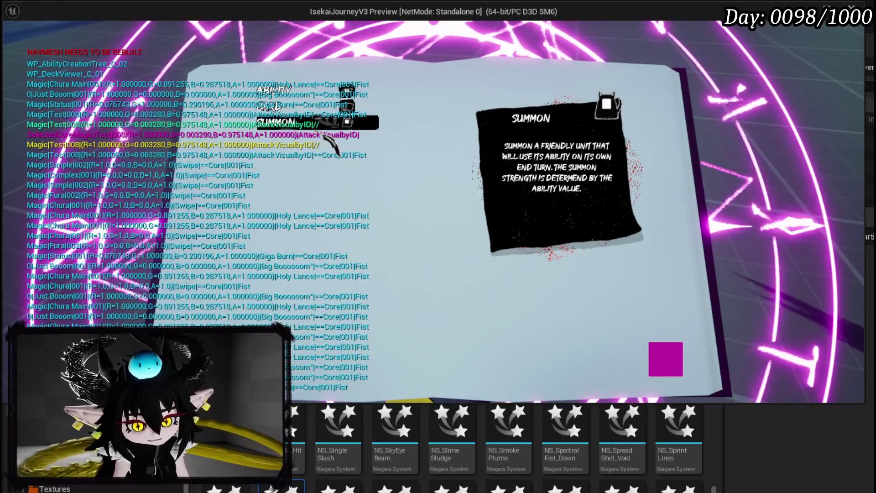
Step: Set the new skill to the OFFENSIVE main type and DIRECT HIT sub-type with power 50
left_click(273, 90)
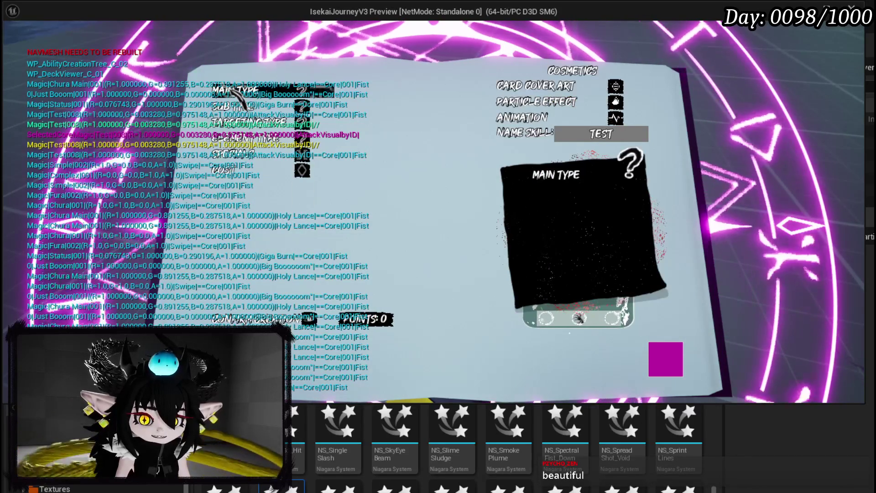
left_click(234, 91)
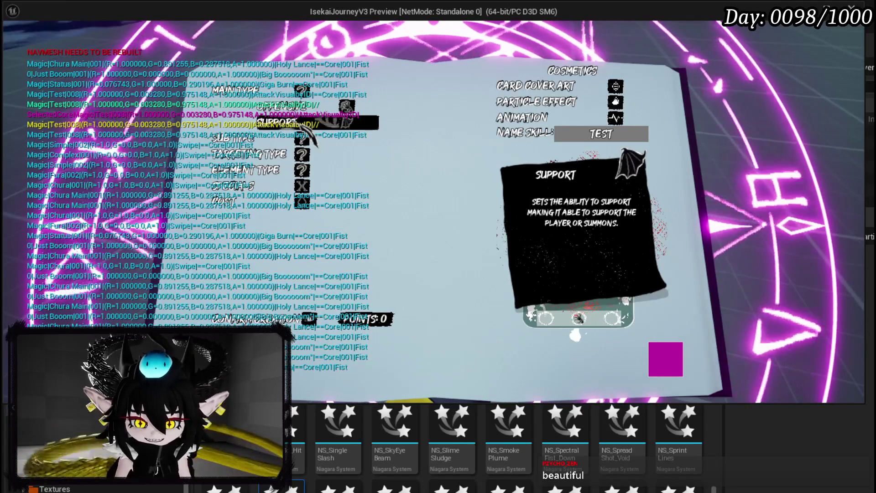
key("Up")
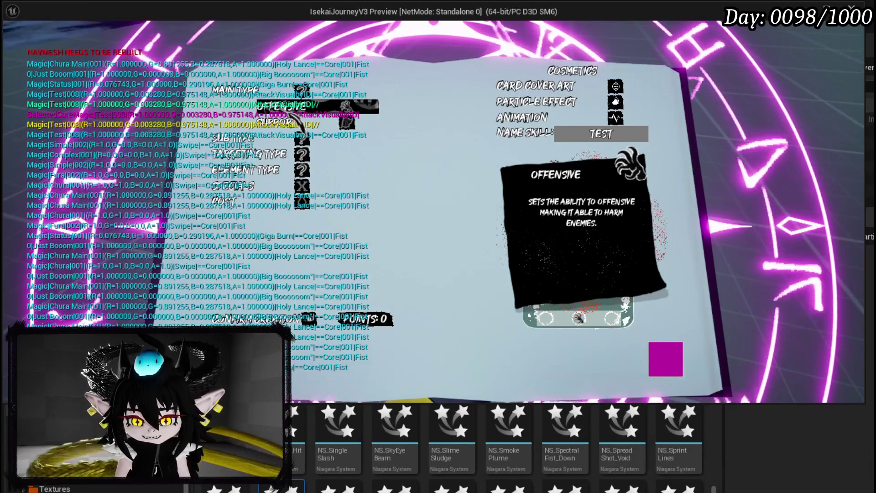
key("Return")
key("Down")
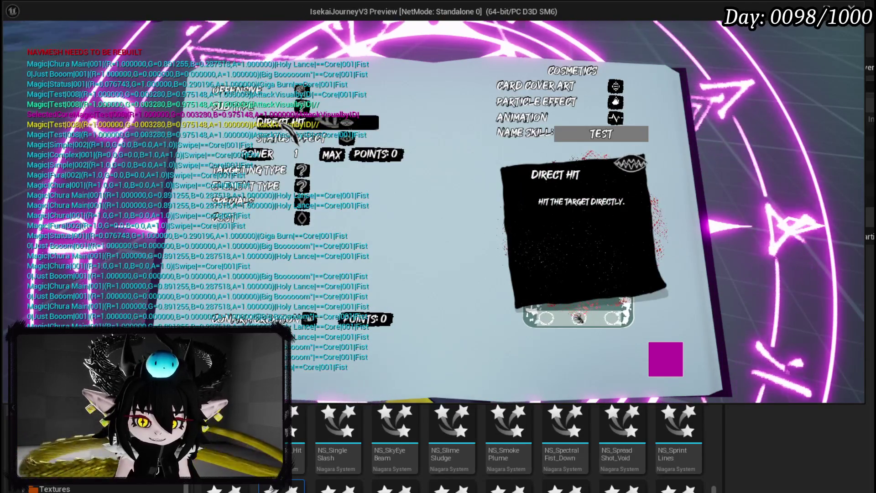
key("Down")
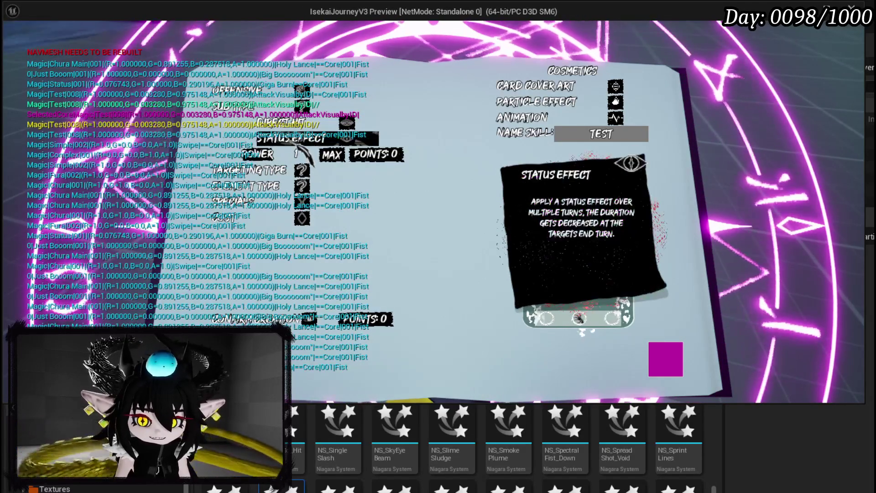
key("Up")
key("Return")
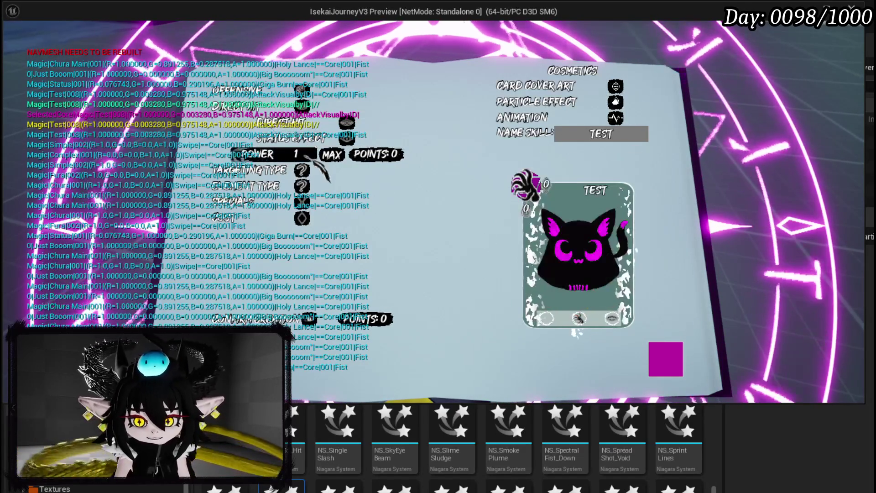
type("50")
key("Tab")
Step: Try Bounce targeting with amount 4 and then Movement, settling on Melee targeting
key("Return")
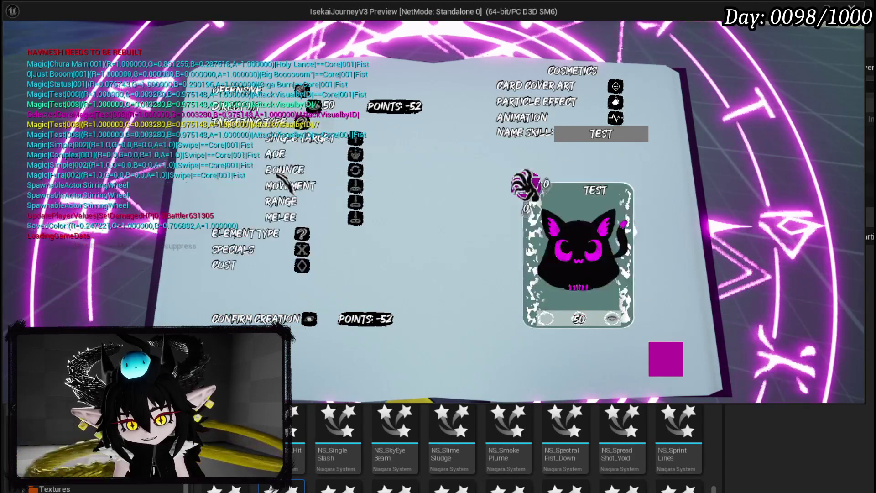
key("Down")
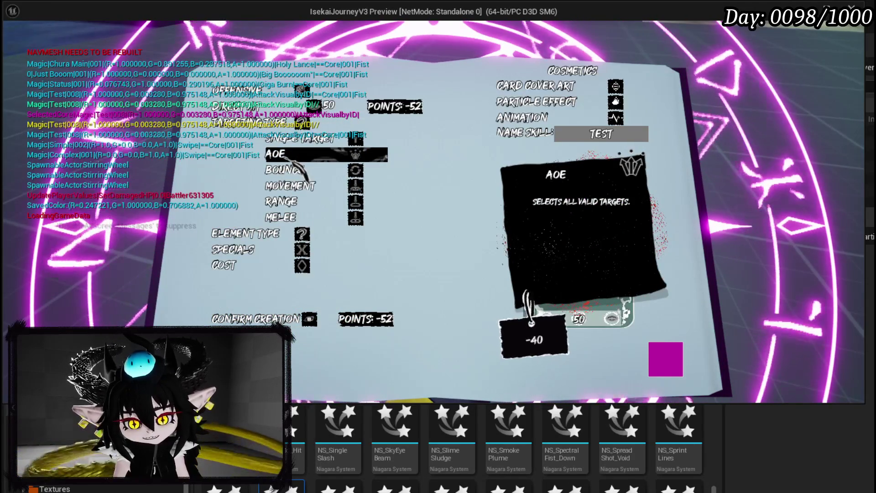
left_click(299, 169)
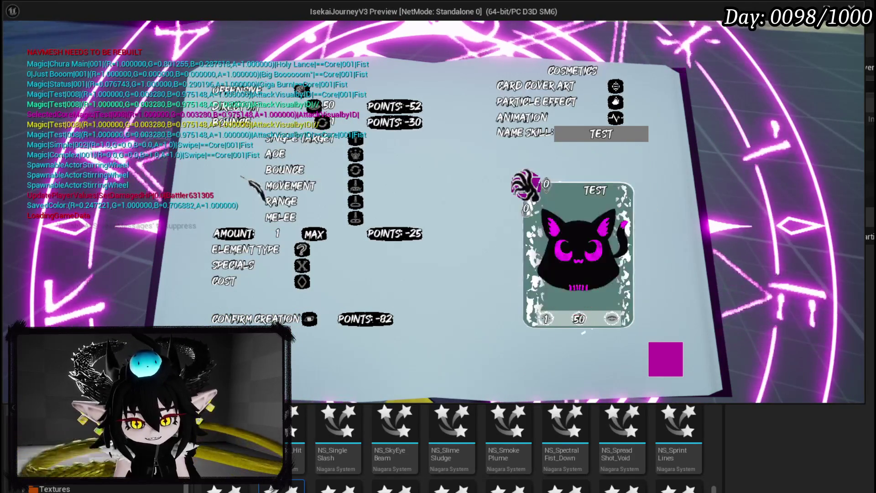
type("4")
key("Return")
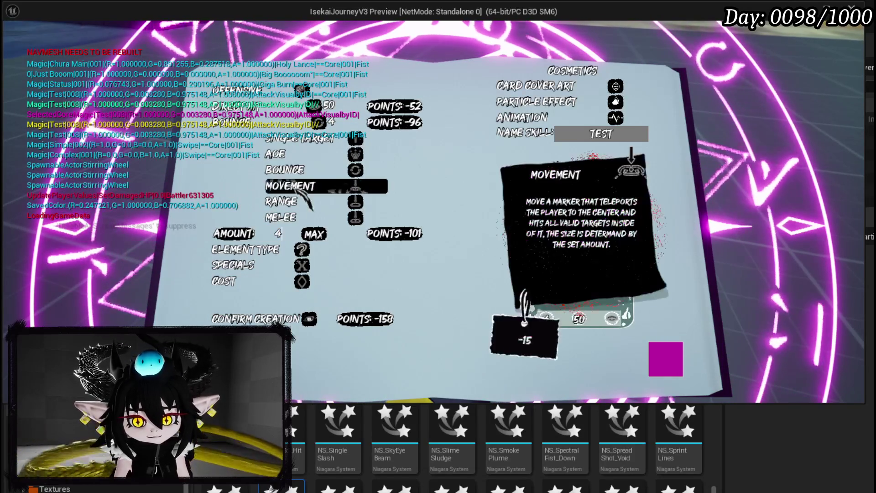
left_click(289, 186)
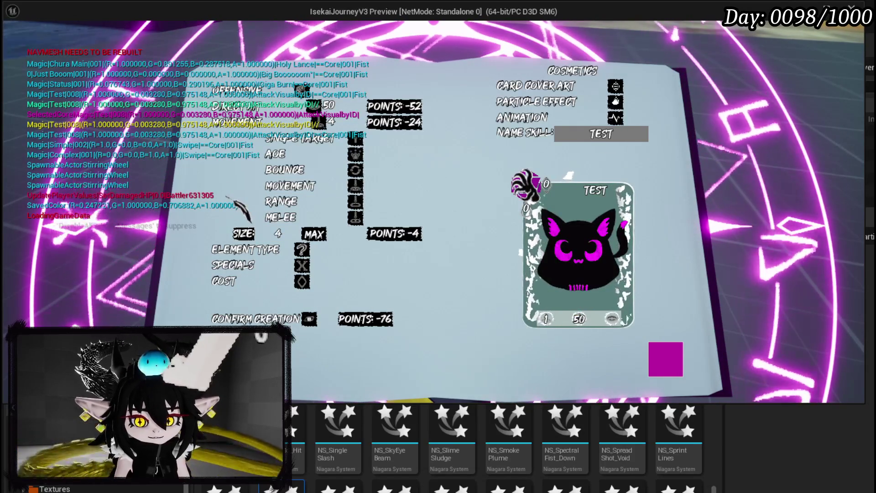
left_click(276, 220)
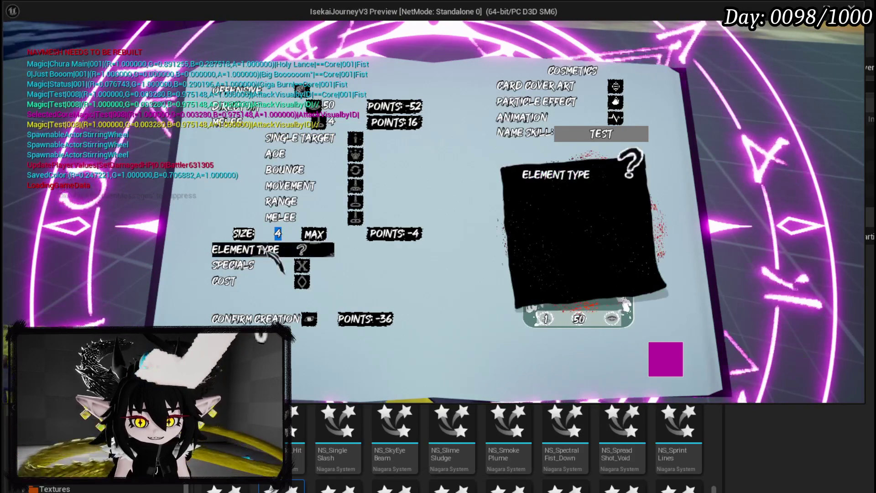
Step: Make Wind the skill's element, then try the Draw and Retain specials and remove them
left_click(249, 249)
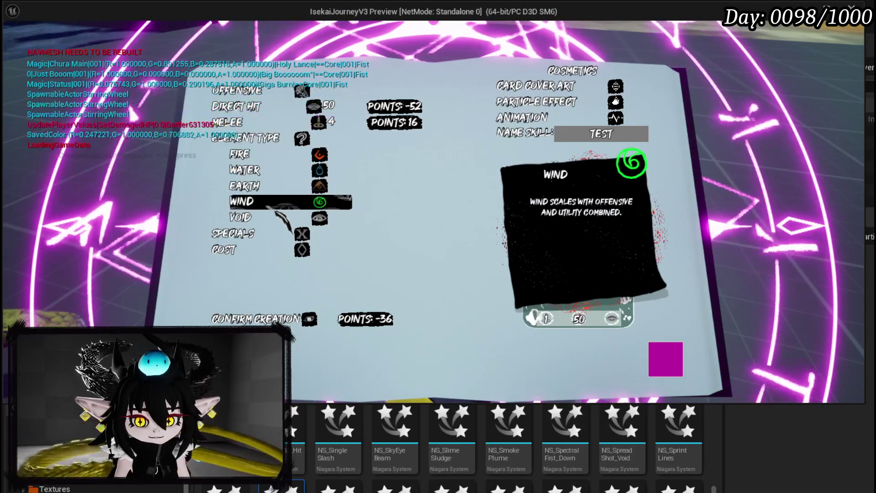
left_click(274, 202)
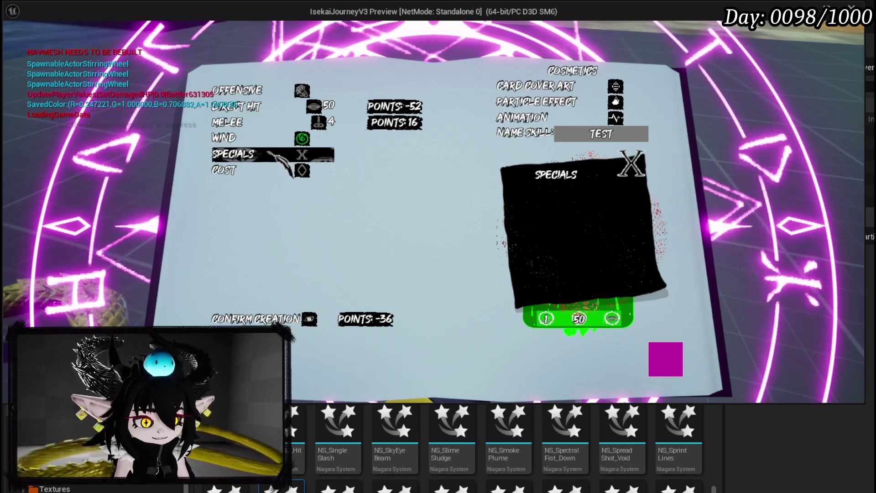
left_click(269, 154)
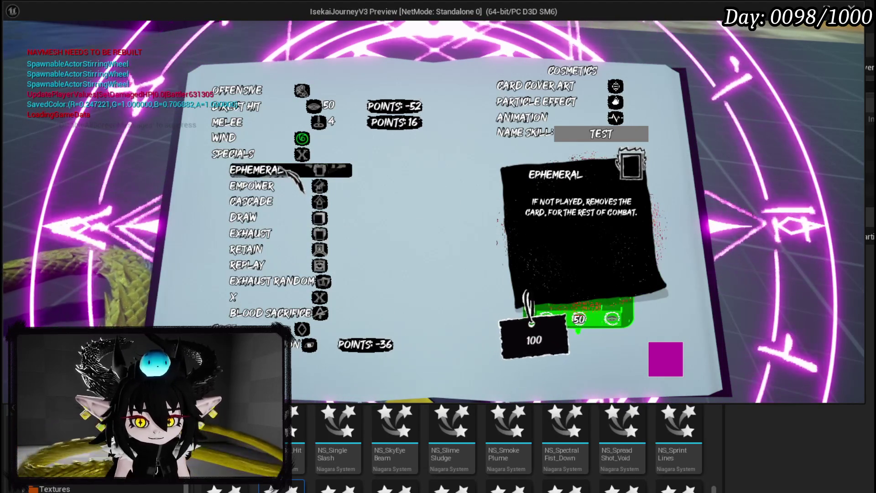
left_click(251, 226)
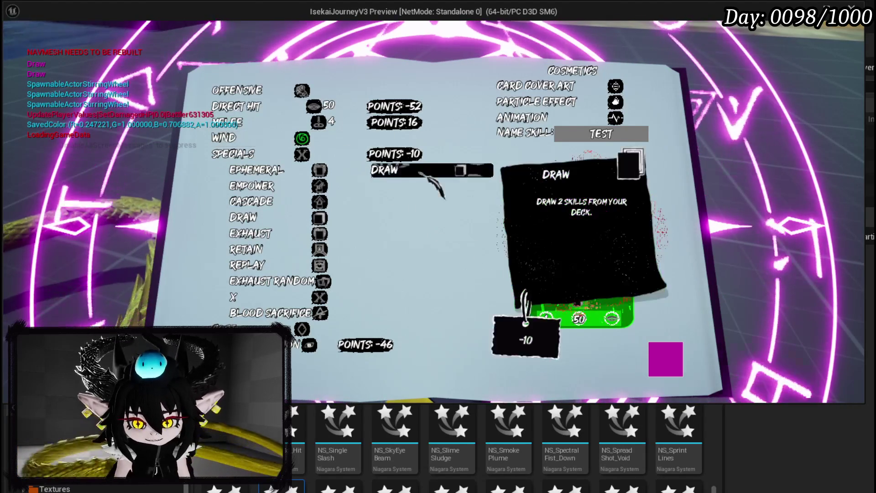
left_click(262, 253)
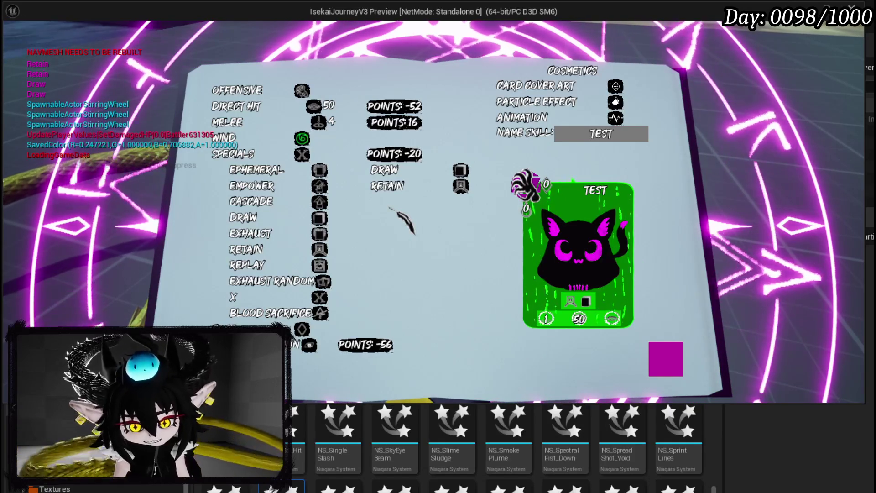
left_click(386, 170)
left_click(386, 170)
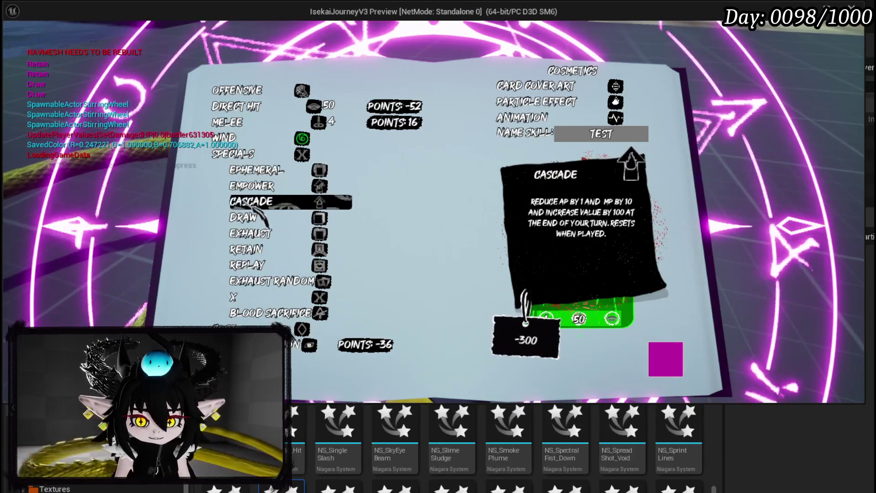
Step: Try and remove Cascade, add the Blood Sacrifice special, and show the cost settings
left_click(252, 201)
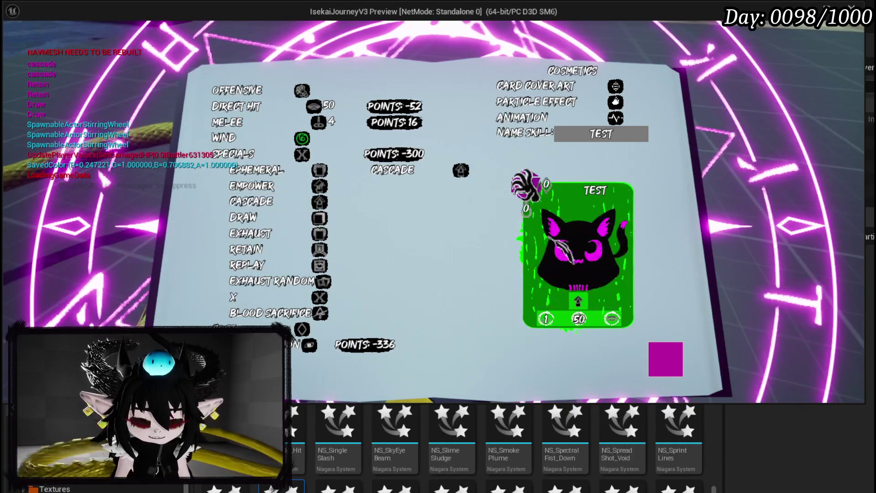
left_click(421, 173)
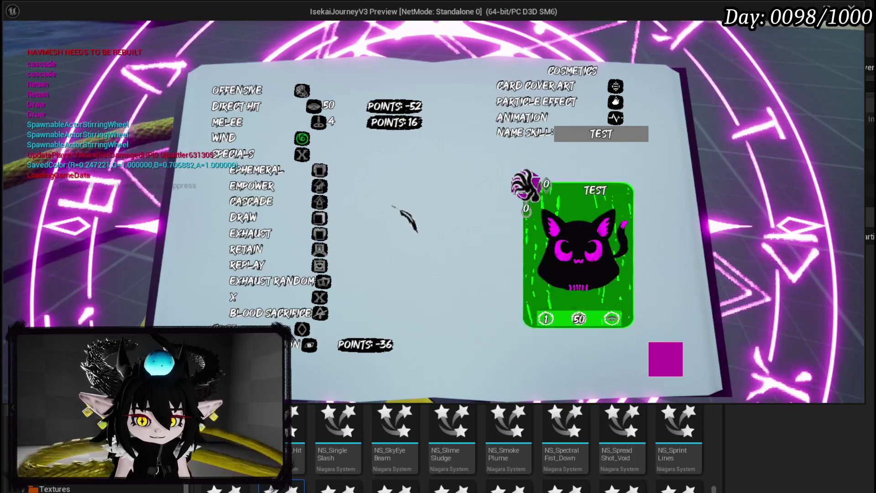
left_click(270, 314)
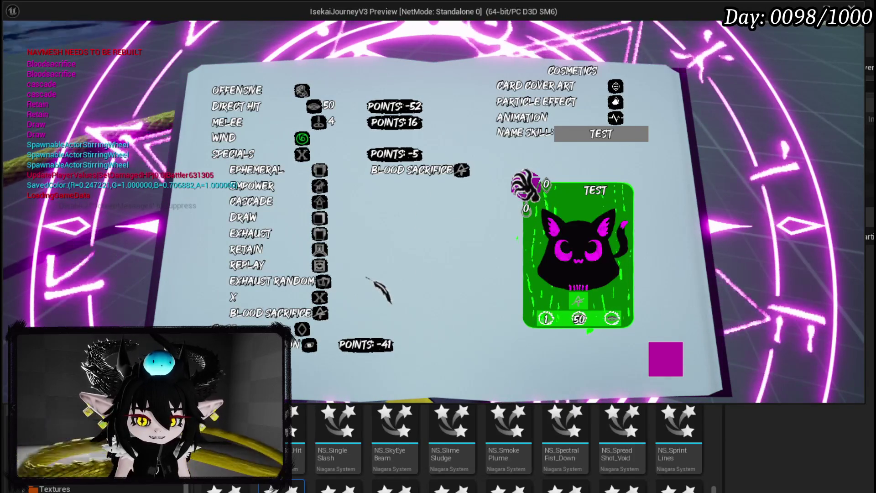
left_click(274, 329)
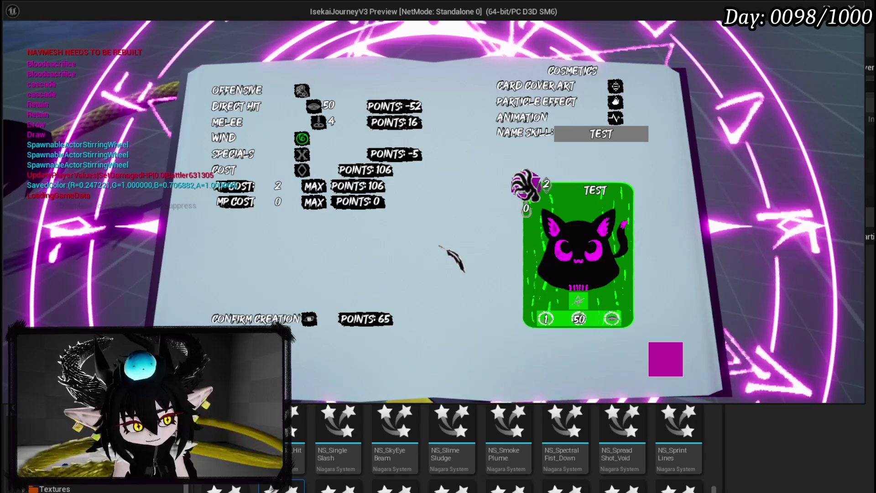
left_click(571, 98)
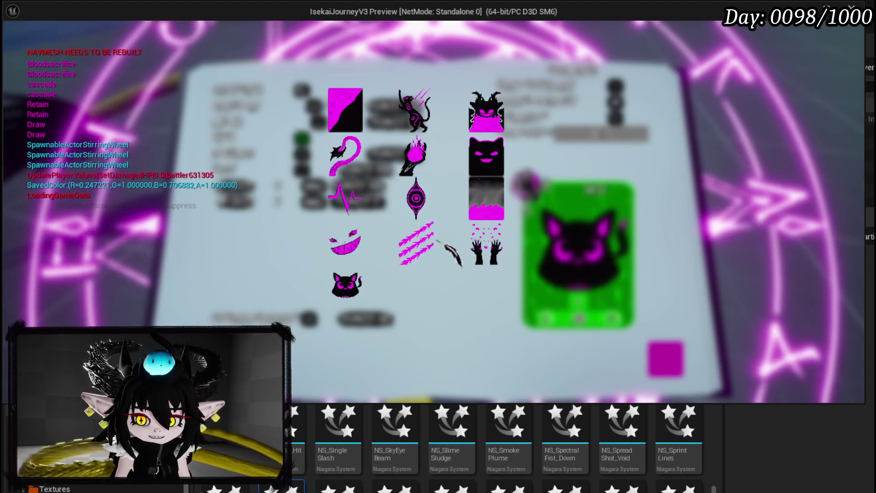
Step: Preview particle effects and apply one to the TEST card
left_click(538, 105)
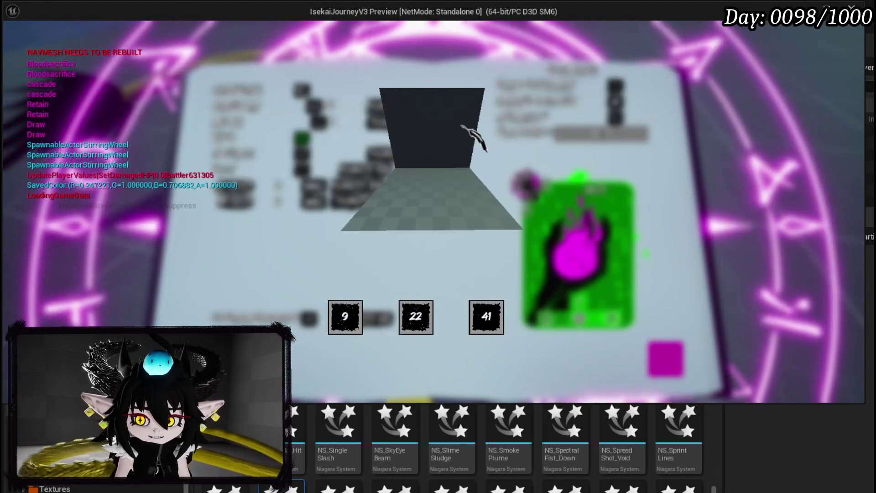
left_click(489, 318)
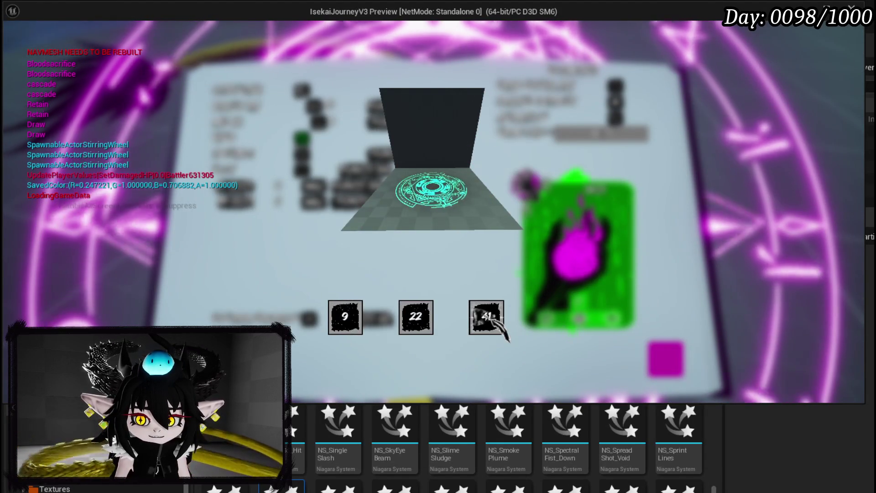
left_click(346, 320)
left_click(346, 320)
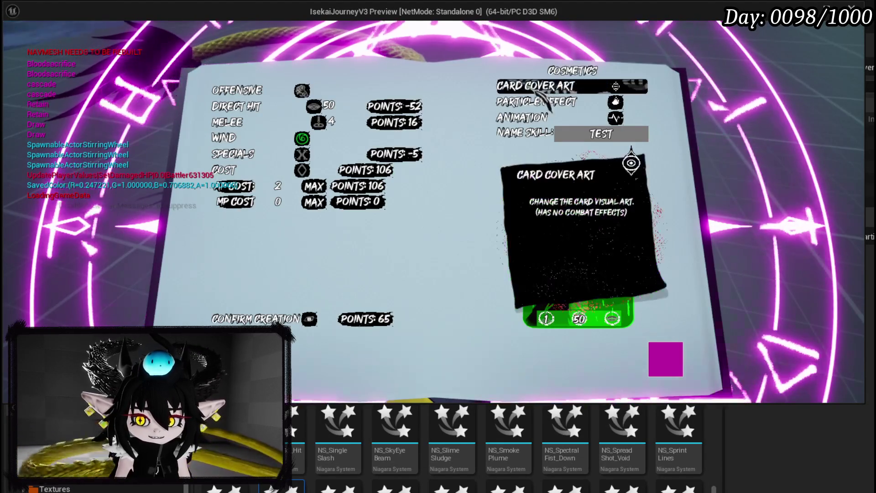
left_click(521, 118)
left_click(370, 326)
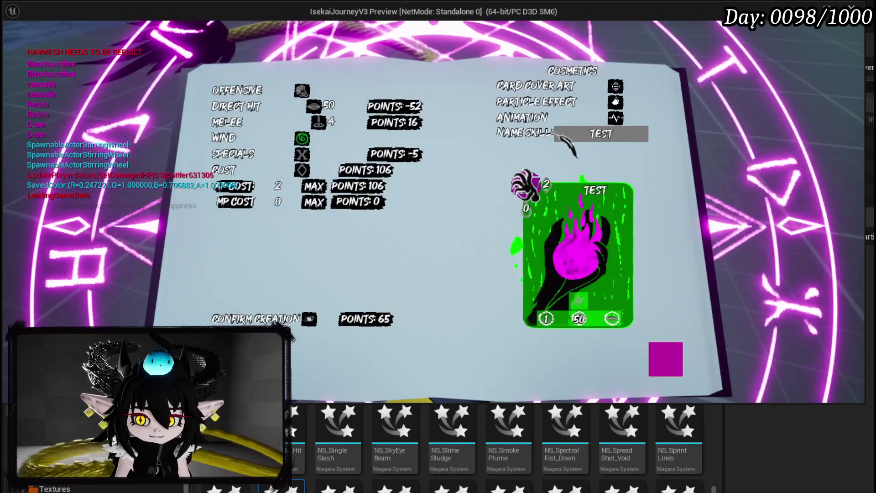
Step: Apply an attack animation to the skill and retype its name TEST
left_click(540, 118)
left_click(398, 281)
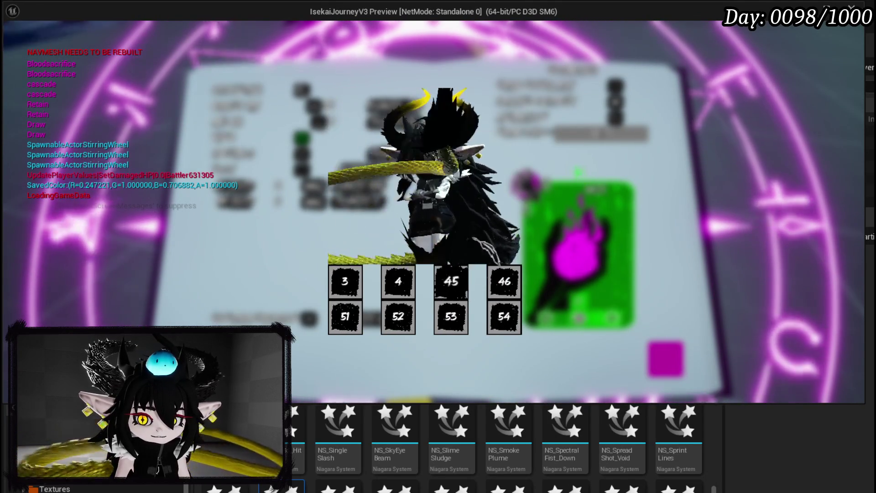
left_click(504, 317)
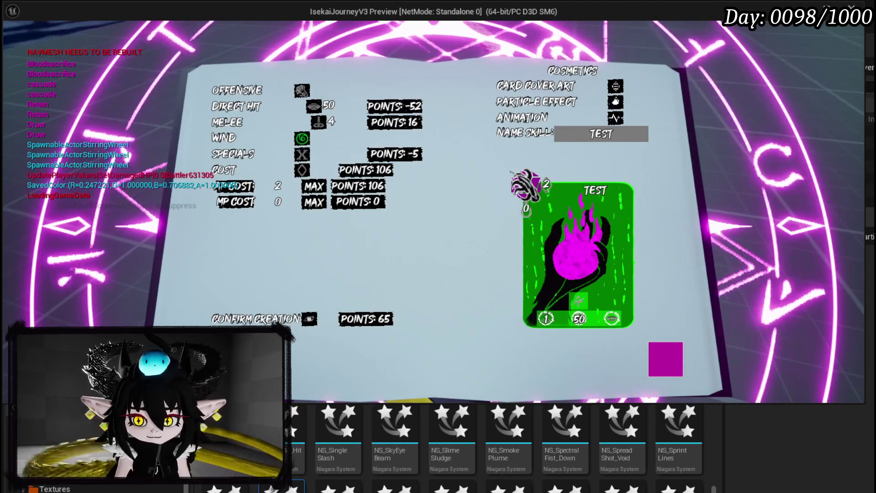
left_click(601, 134)
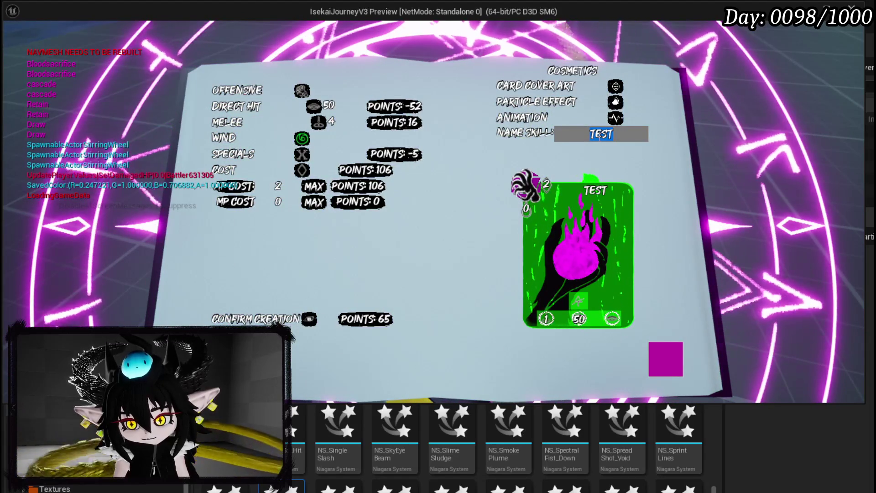
type("TE")
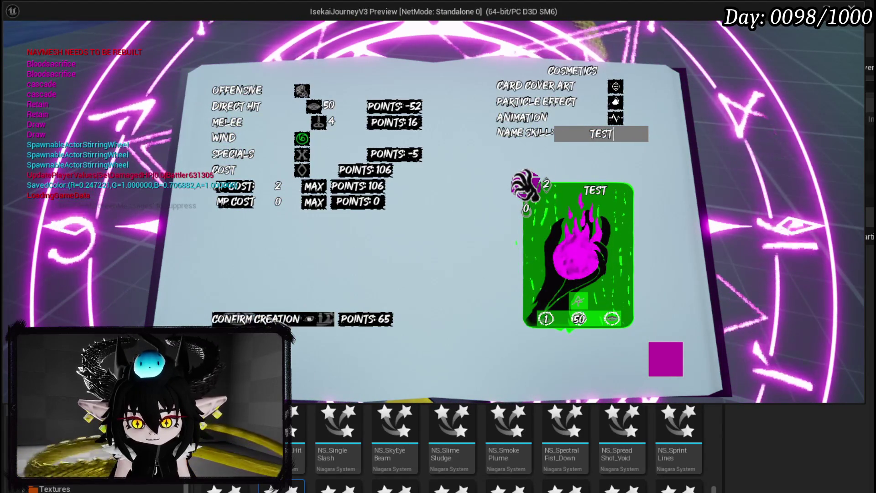
left_click(314, 107)
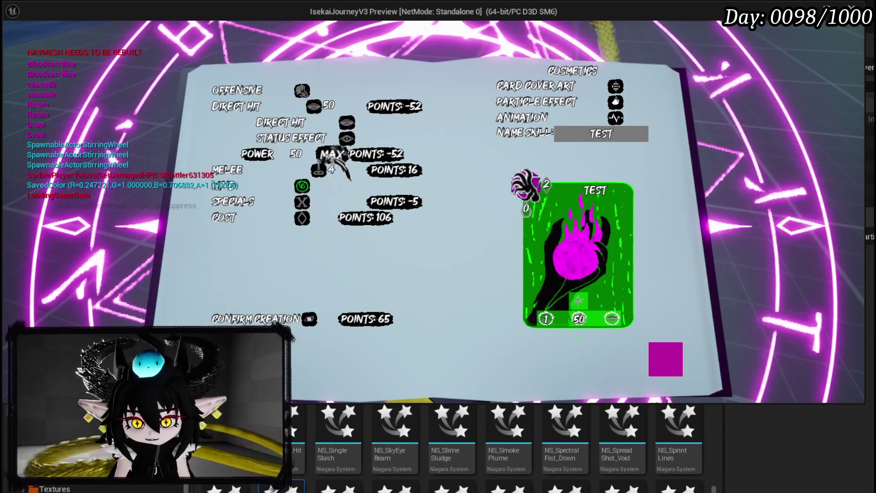
Step: Max the Direct Hit power at 112, leaving 0 points remaining
left_click(332, 154)
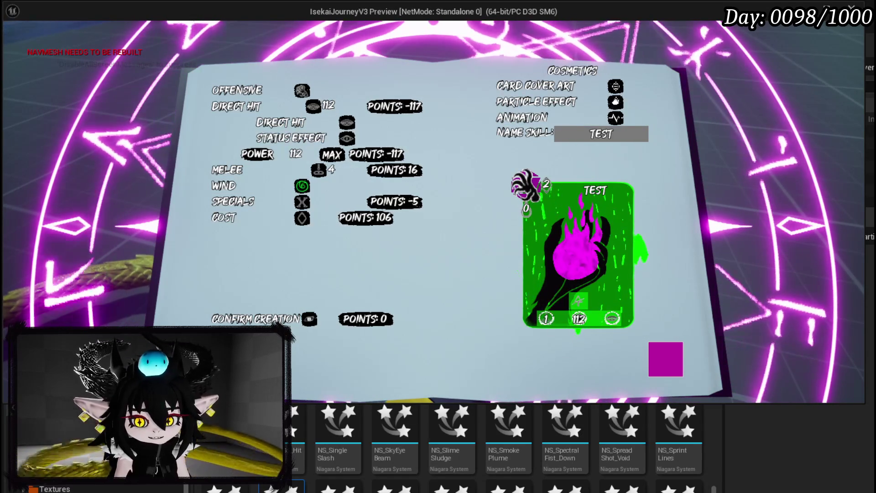
left_click(309, 319)
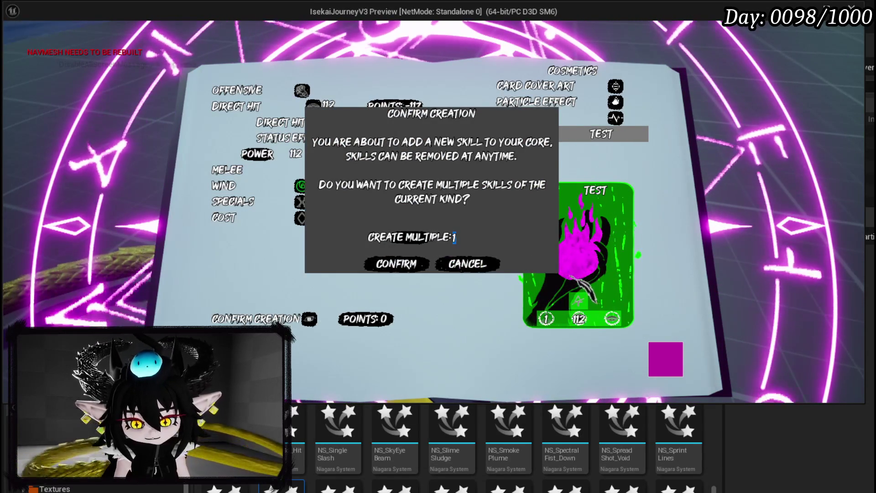
Step: Confirm adding the TEST skill to the core, close the skill book, and run forward
left_click(398, 268)
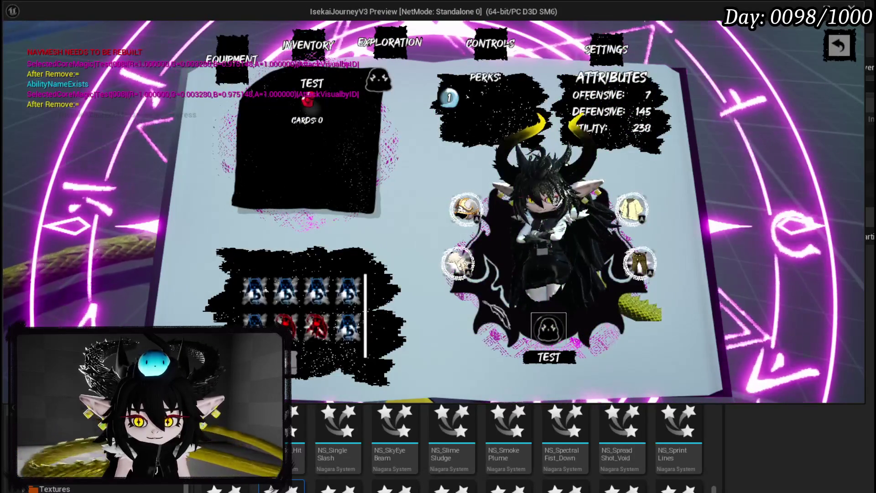
key("Escape")
key("w")
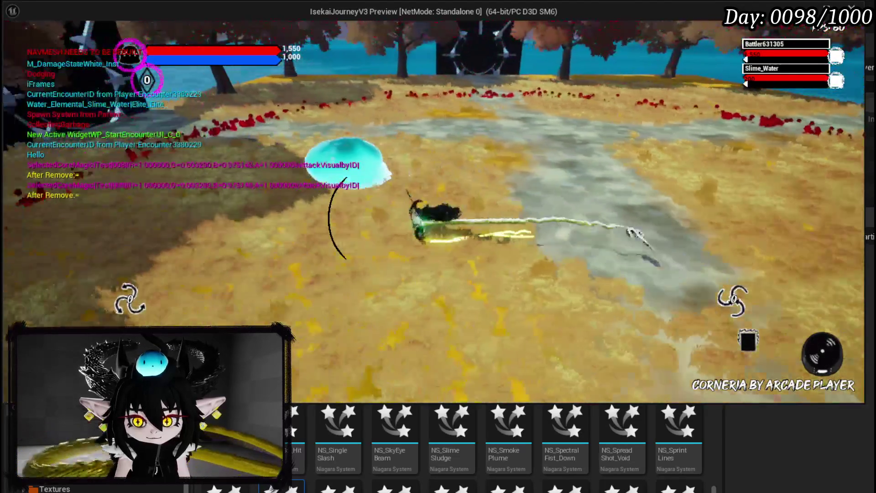
Step: Attack the water slime and move around the arena until the ApplyBloodCost breakpoint triggers
key("space")
key("w")
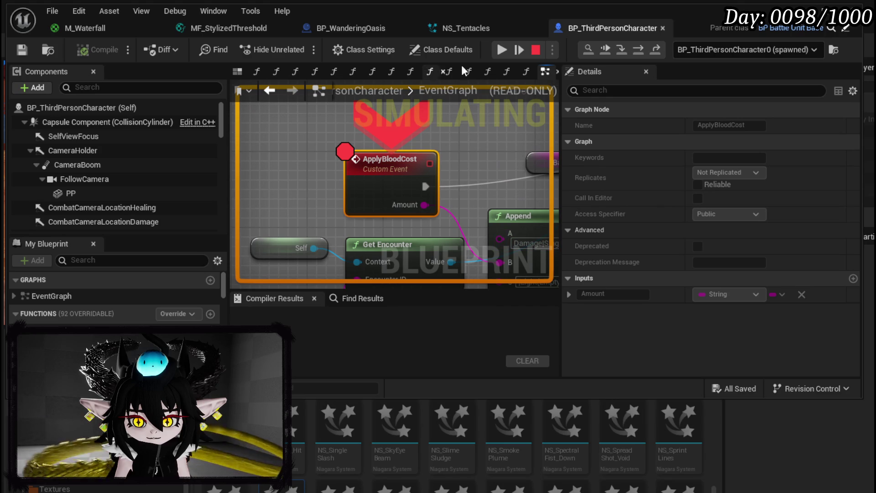
Step: Resume play, remove the breakpoint from the ApplyBloodCost node, and continue the preview
left_click(502, 49)
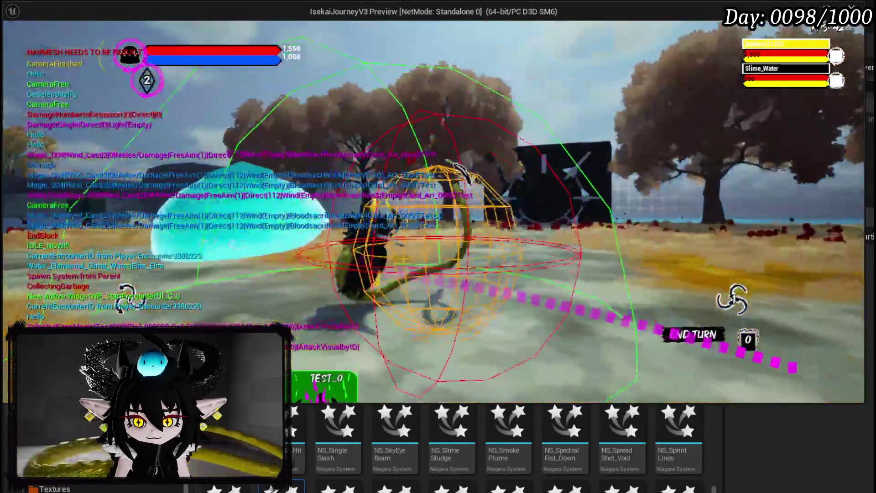
mouse_move(299, 360)
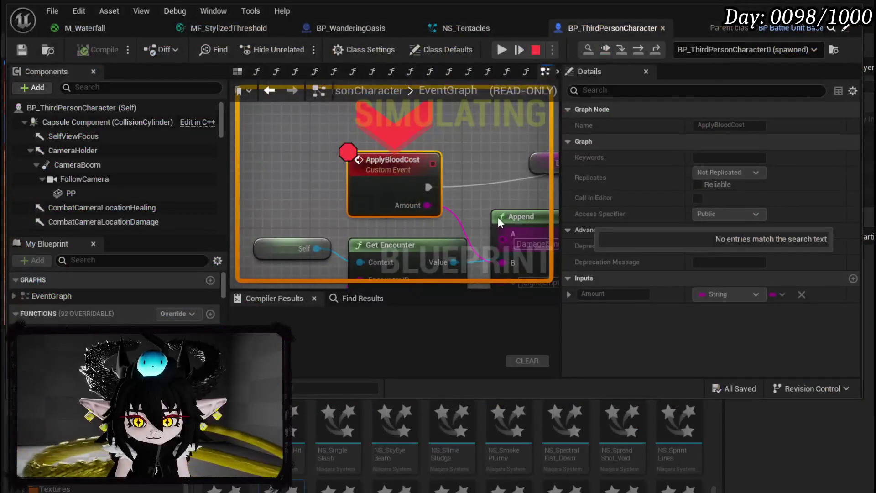
right_click(392, 170)
left_click(444, 241)
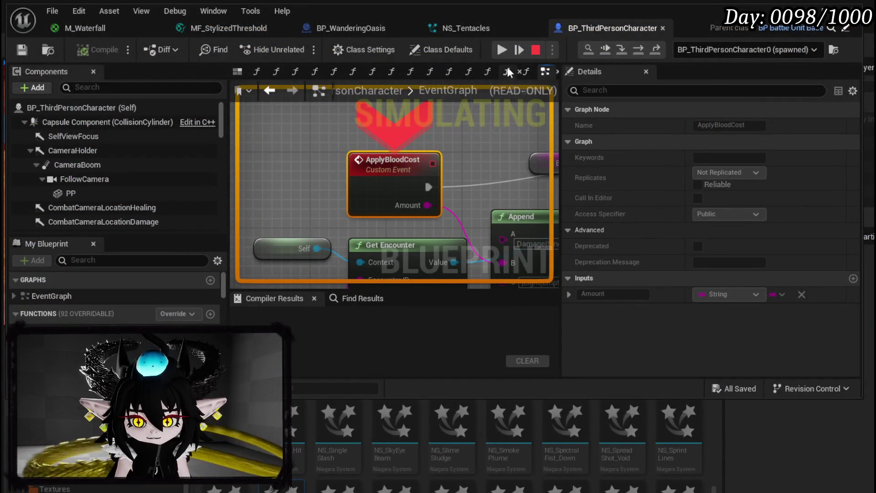
left_click(502, 49)
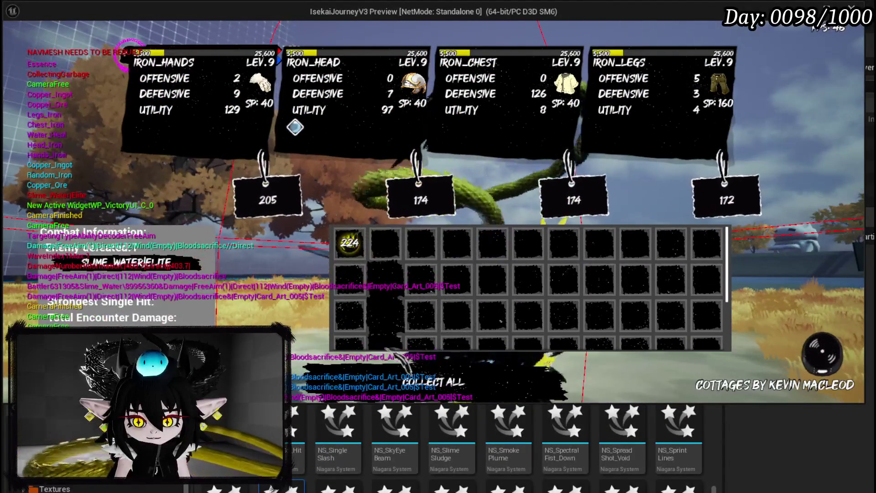
Step: Dismiss the loot screen and death tutorial, stop Play In Editor, and review the Message Log
left_click(433, 382)
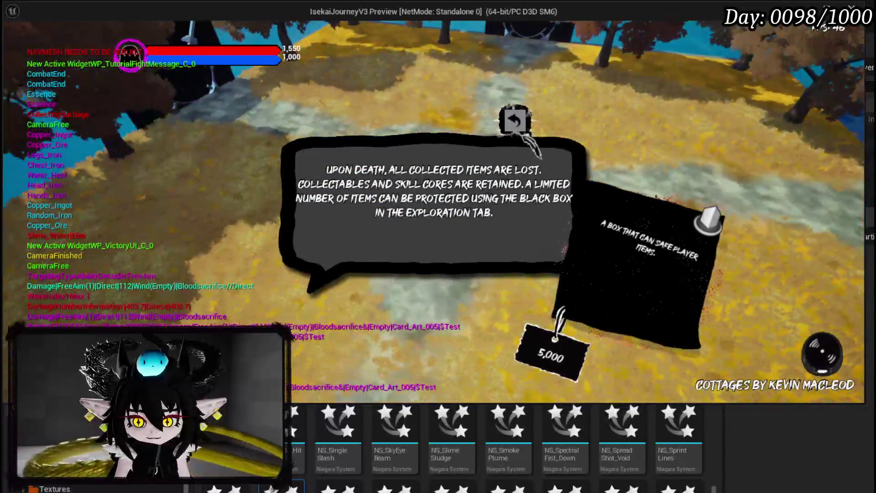
left_click(529, 164)
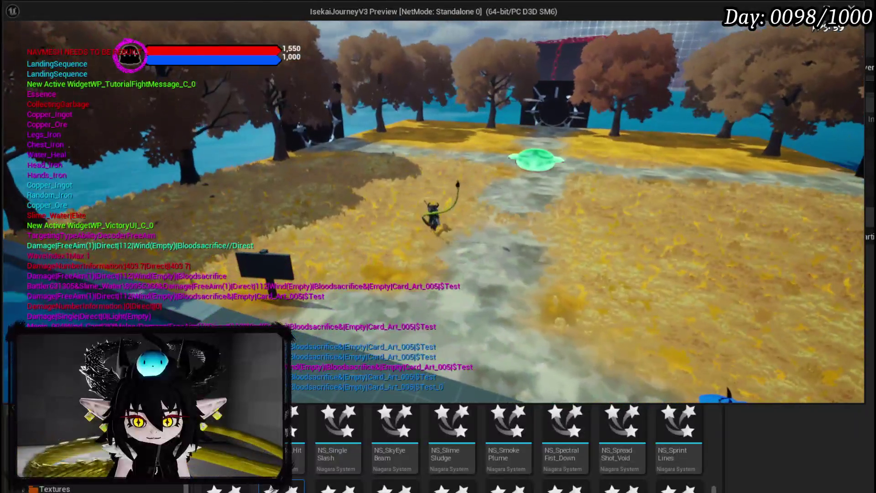
key("Escape")
scroll(654, 154, "down", 3)
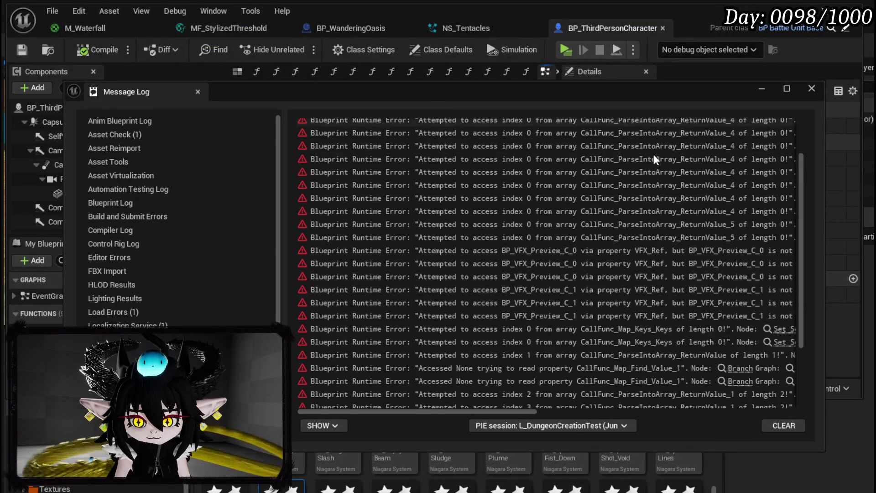
Step: Close the Message Log, save BP_ThirdPersonCharacter, and close the blueprint editor
left_click(812, 88)
left_click(22, 50)
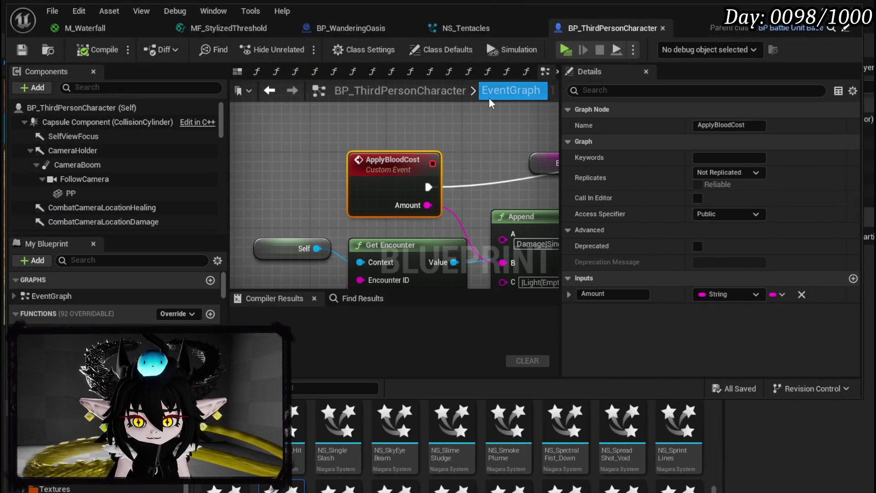
left_click(801, 7)
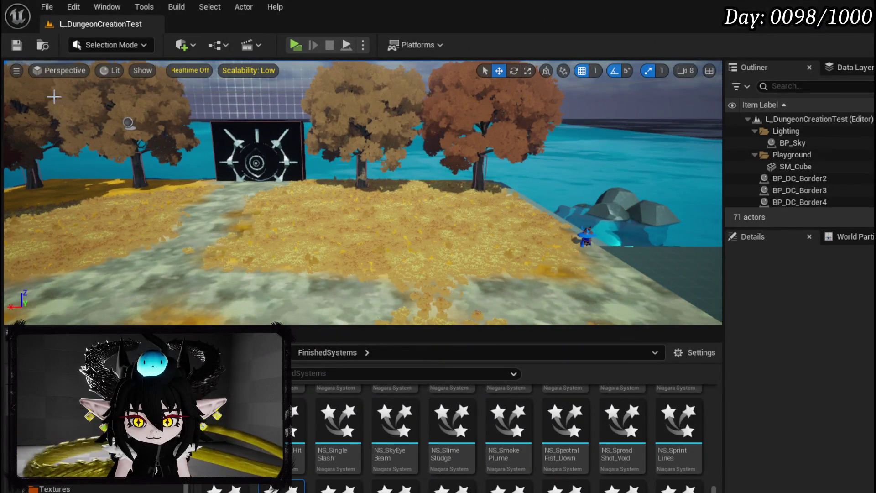
Step: Open the L_WanderingOasis level from File > Recent Levels
left_click(46, 11)
mouse_move(85, 101)
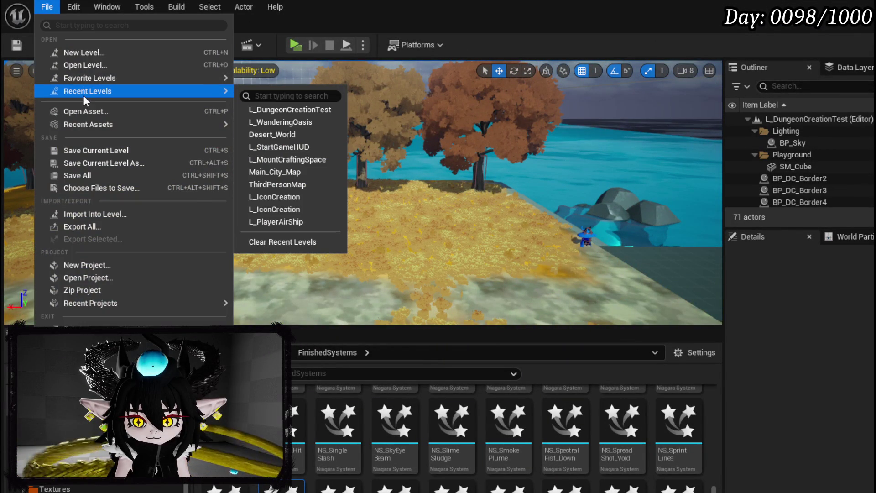
left_click(274, 111)
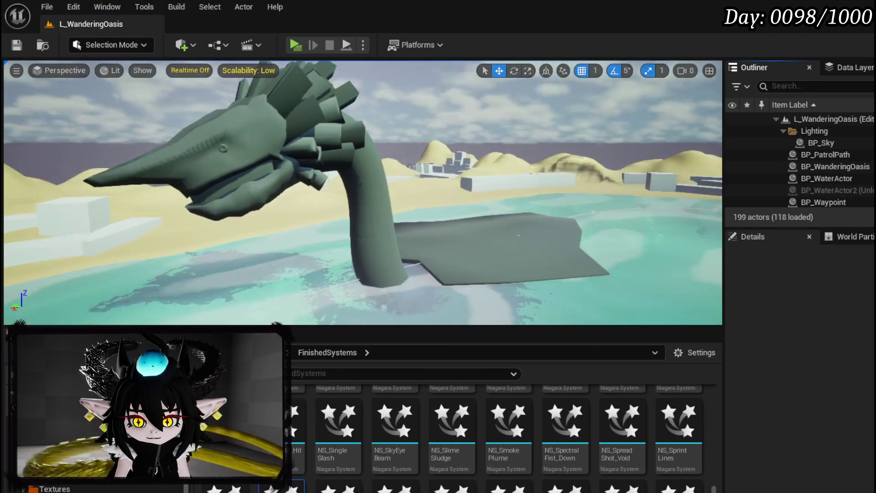
Step: Fly over the oasis lake around the statue's neck and tower, then Play In Editor
key("w")
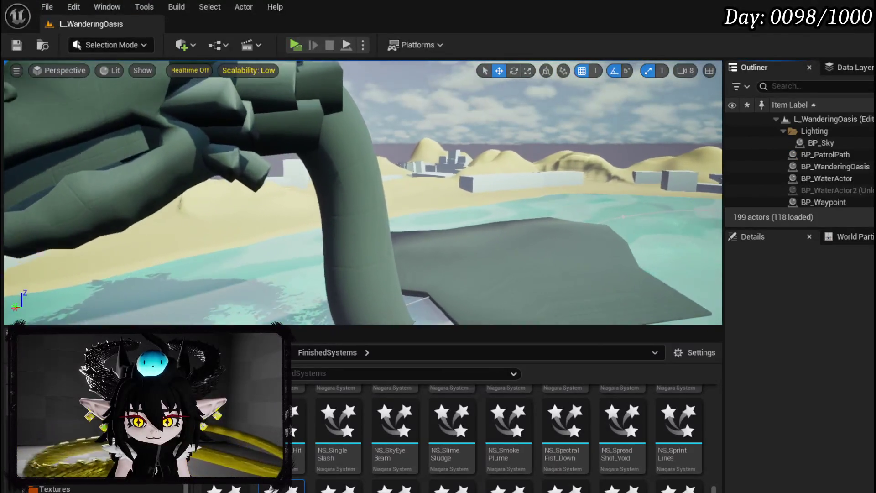
key("w")
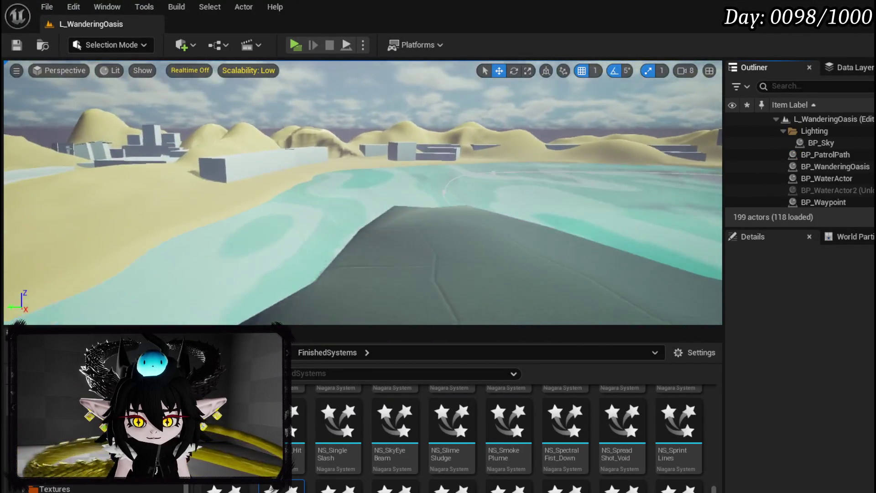
key("s")
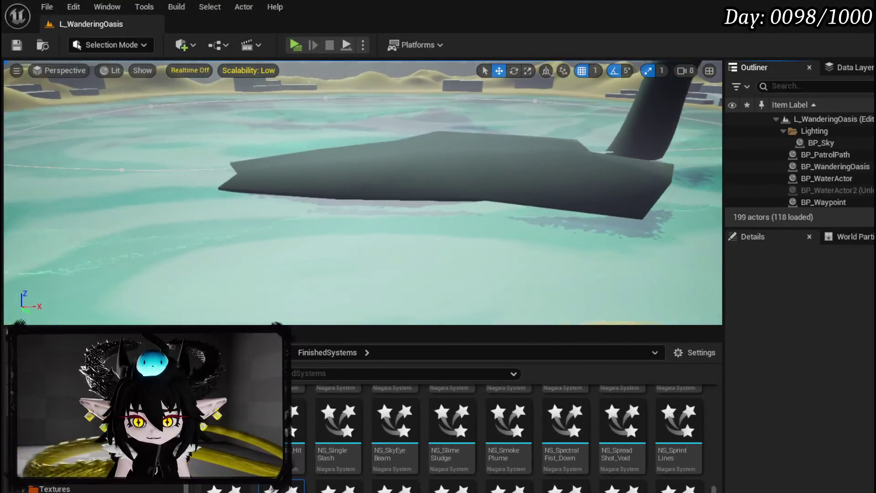
key("s")
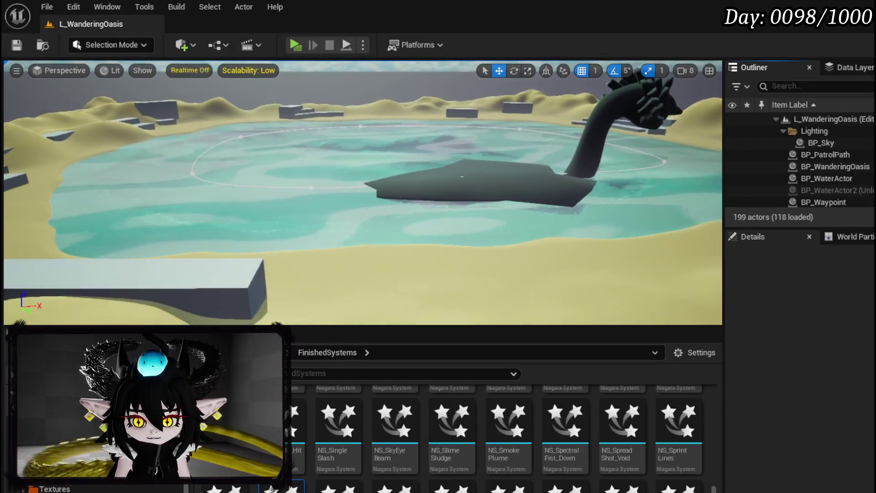
left_click_drag(362, 152, 310, 174)
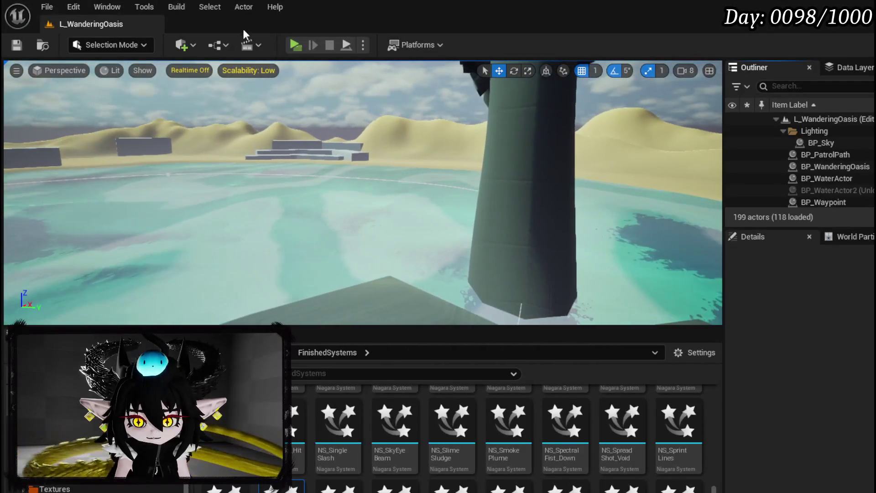
key("alt+p")
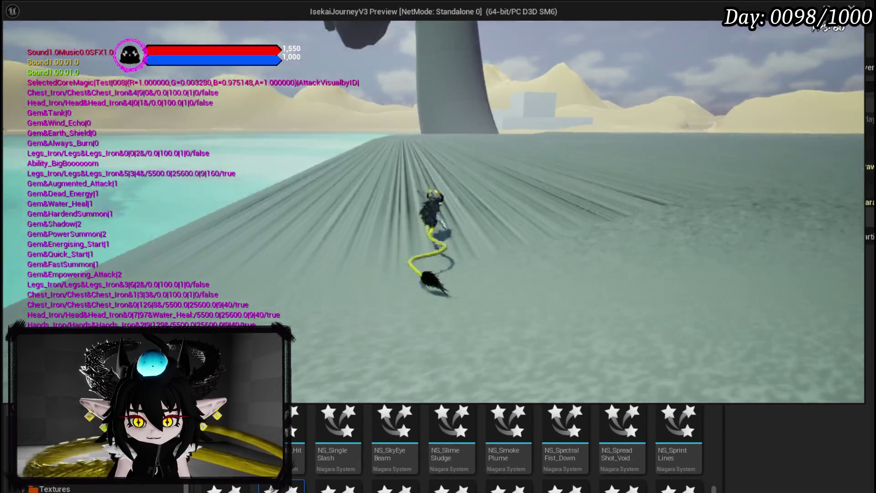
Step: End the play test and show the Materials folder assets in the Content Browser
key("Escape")
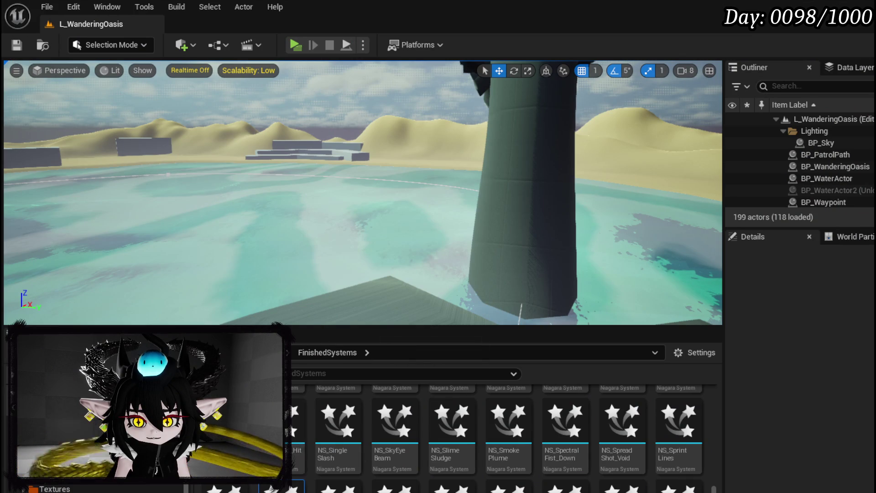
left_click(55, 478)
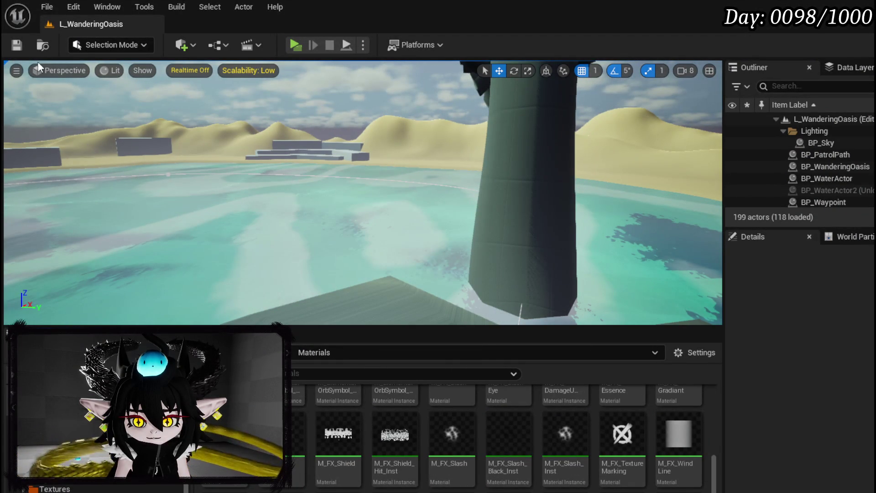
left_click(17, 70)
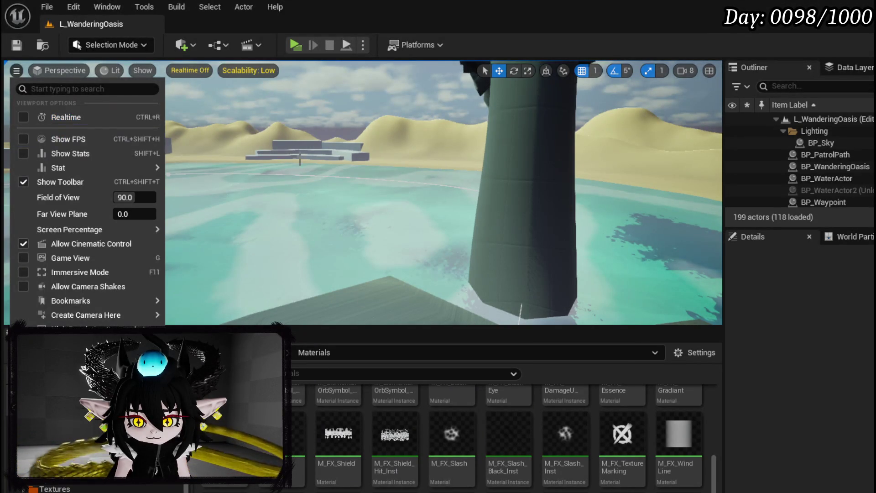
left_click_drag(274, 205, 409, 344)
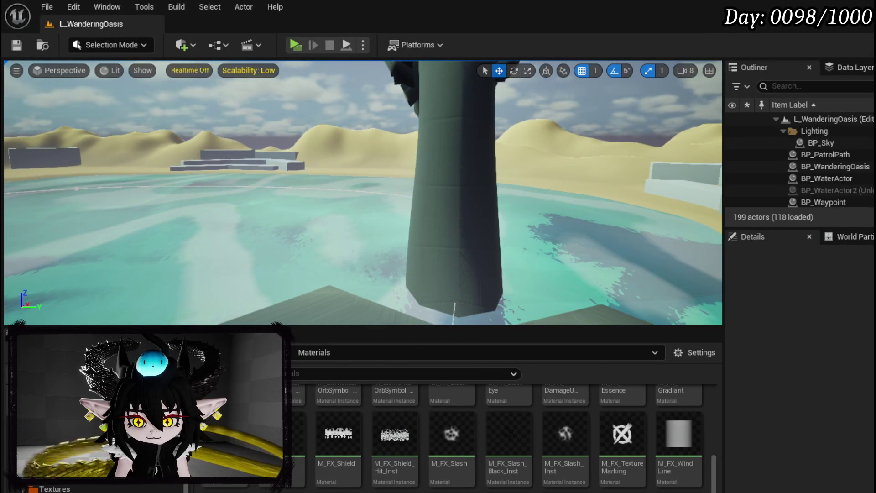
right_click(479, 490)
key("Escape")
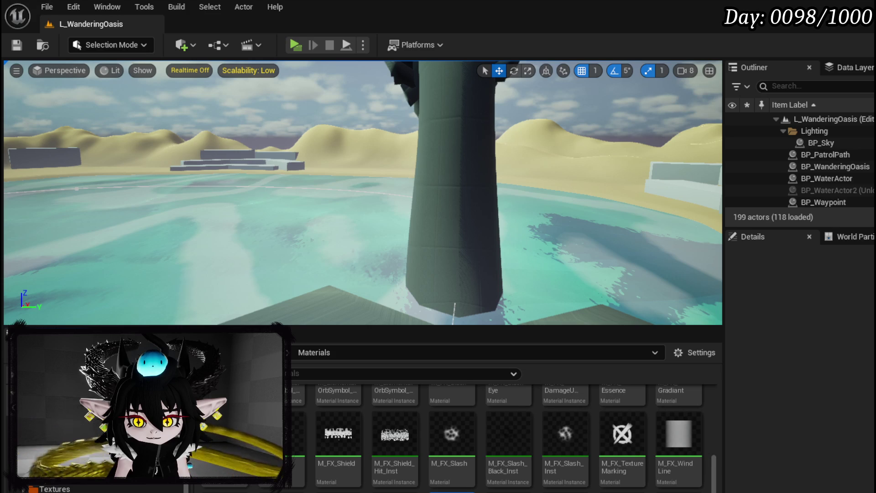
Step: Create a new material named M_Tentacles and bring up its save prompt
scroll(483, 456, "down", 1)
right_click(484, 484)
left_click(644, 225)
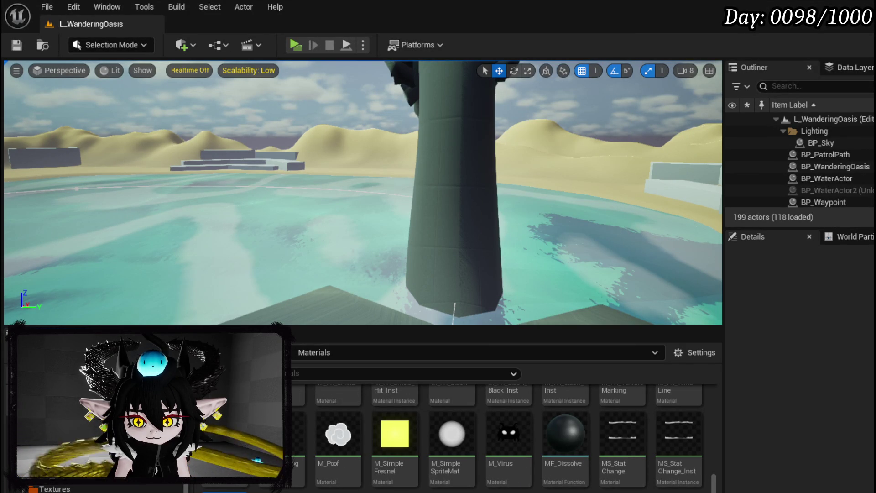
key("Return")
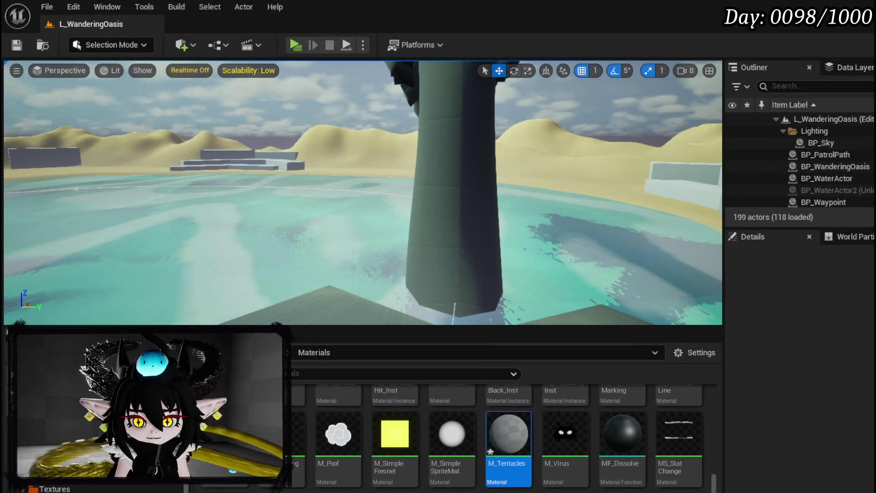
key("ctrl+s")
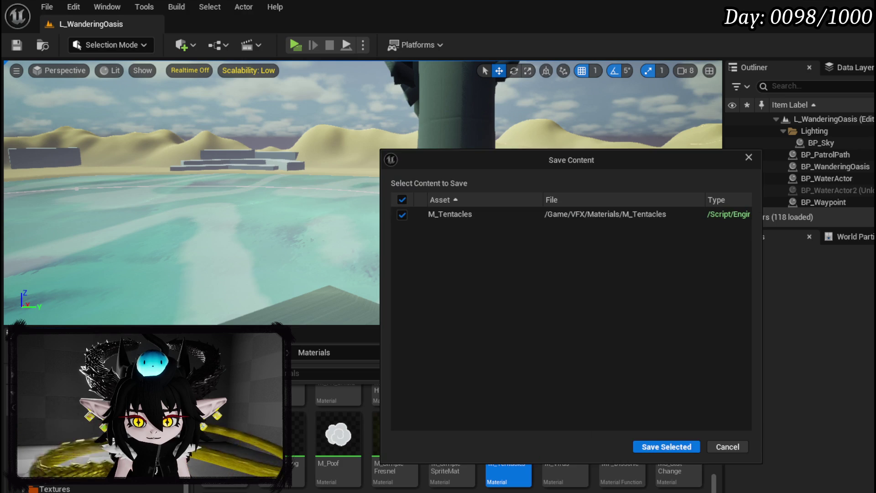
Step: Confirm saving M_Tentacles, then open it in the material editor with its nodes in view
left_click(647, 447)
double_click(510, 442)
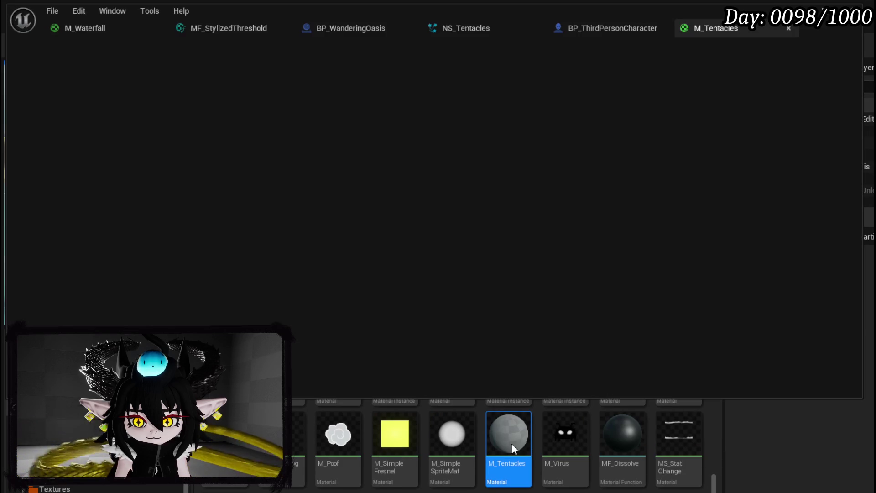
scroll(421, 149, "down", 3)
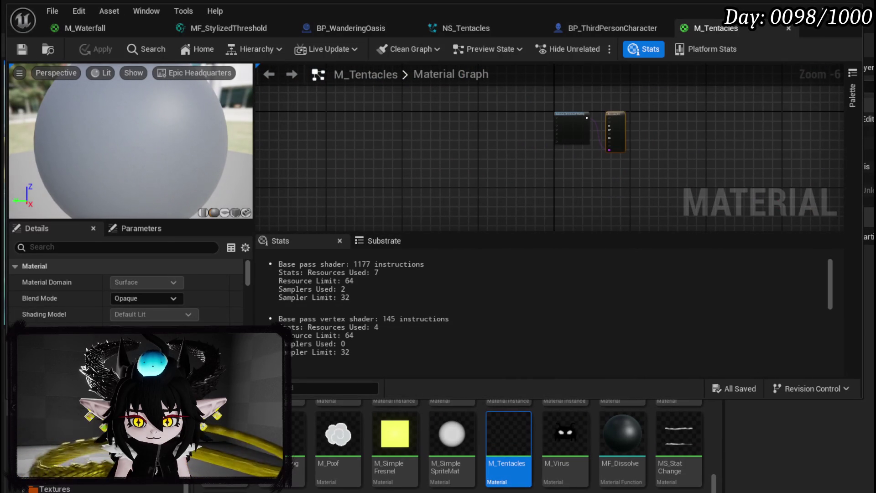
scroll(503, 135, "up", 4)
mouse_move(503, 136)
left_mouse_down()
mouse_move(371, 172)
mouse_move(363, 139)
left_mouse_up()
scroll(363, 139, "down", 4)
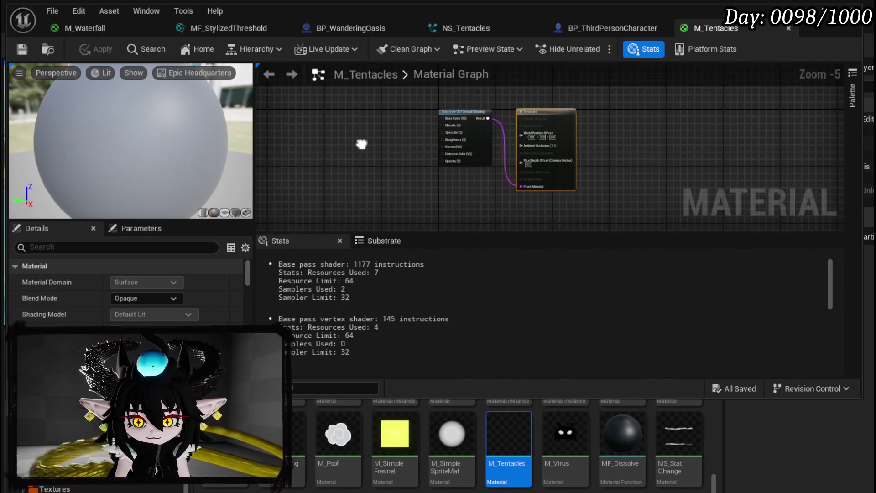
scroll(363, 140, "up", 4)
scroll(393, 153, "down", 1)
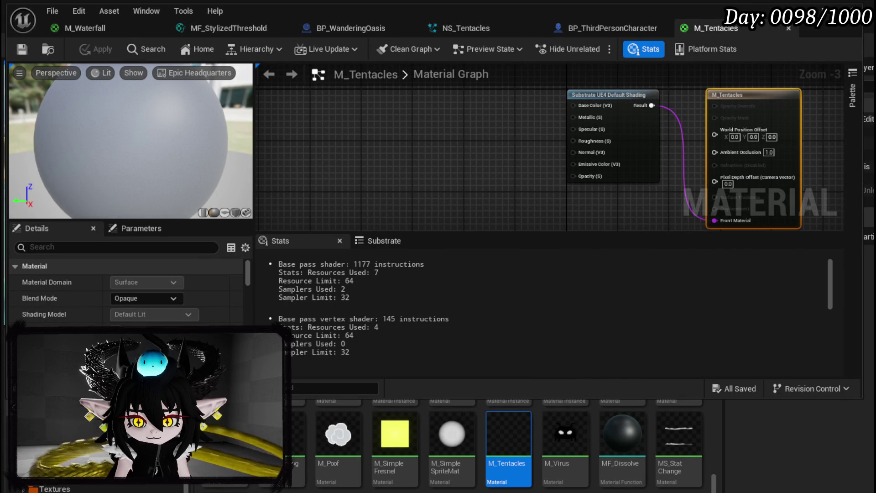
Step: Search 'Parti' in the material graph and add a Particle Color node
right_click(430, 131)
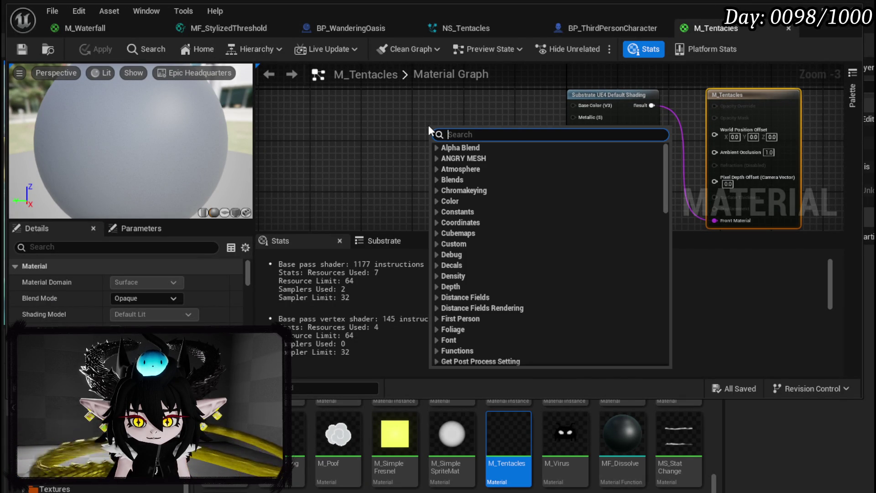
type("Parti")
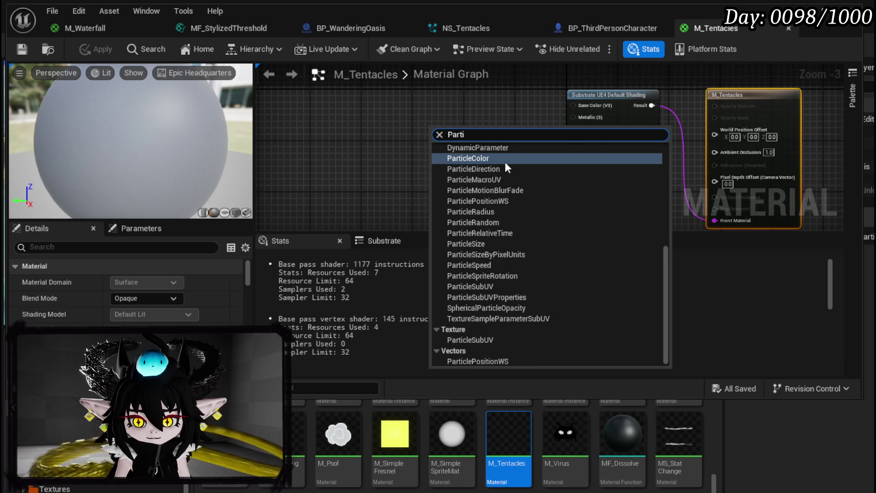
key("Return")
Step: Wire Particle Color RGB into Base Color, then apply and save M_Tentacles
mouse_move(469, 141)
left_mouse_down()
mouse_move(586, 111)
mouse_move(577, 169)
mouse_move(456, 112)
mouse_move(455, 103)
left_mouse_up()
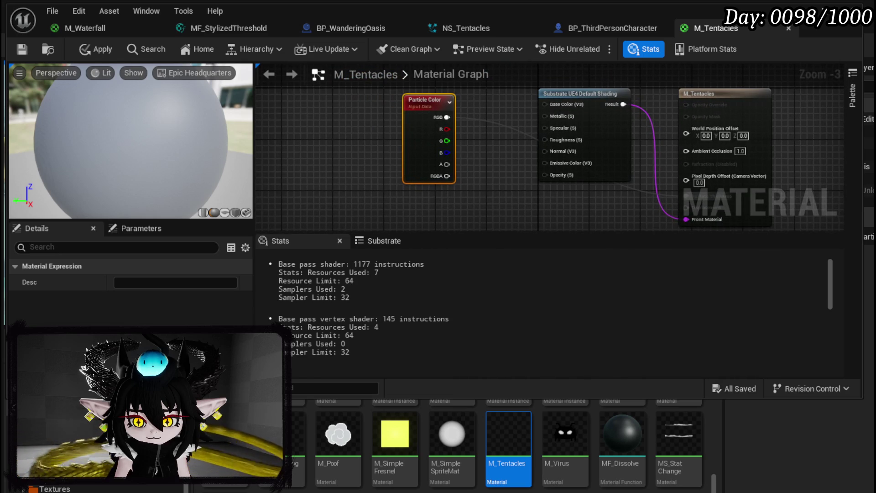
left_click_drag(491, 127, 428, 135)
left_click_drag(375, 130, 474, 120)
left_click_drag(352, 117, 346, 101)
left_click(427, 130)
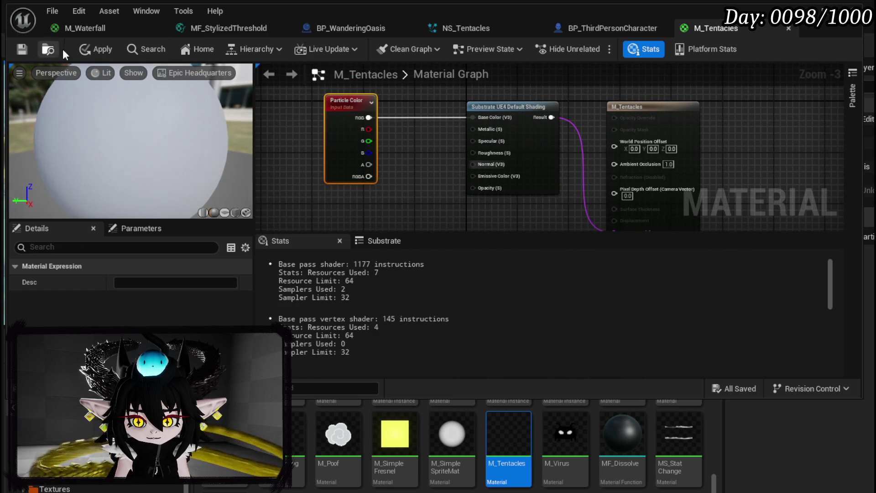
left_click(96, 49)
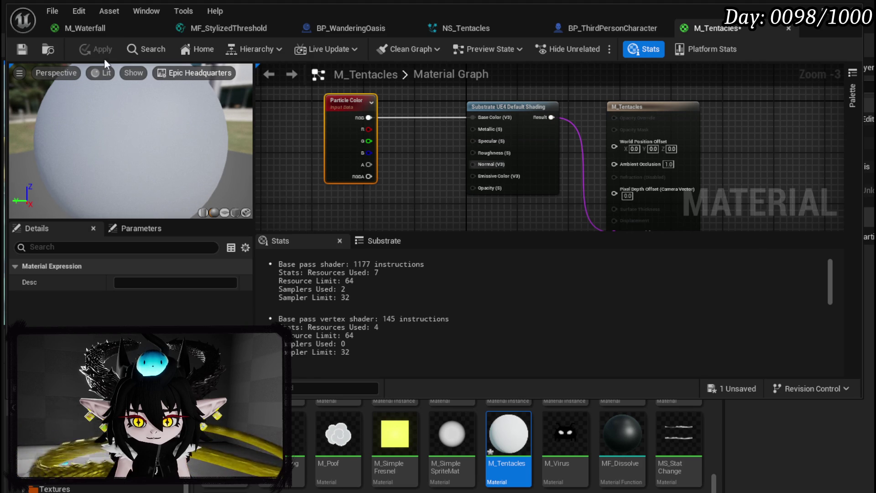
left_click(23, 50)
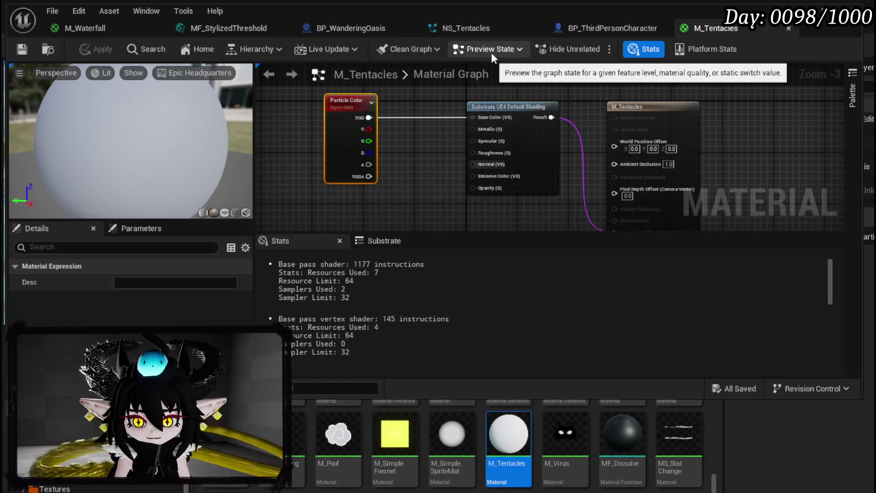